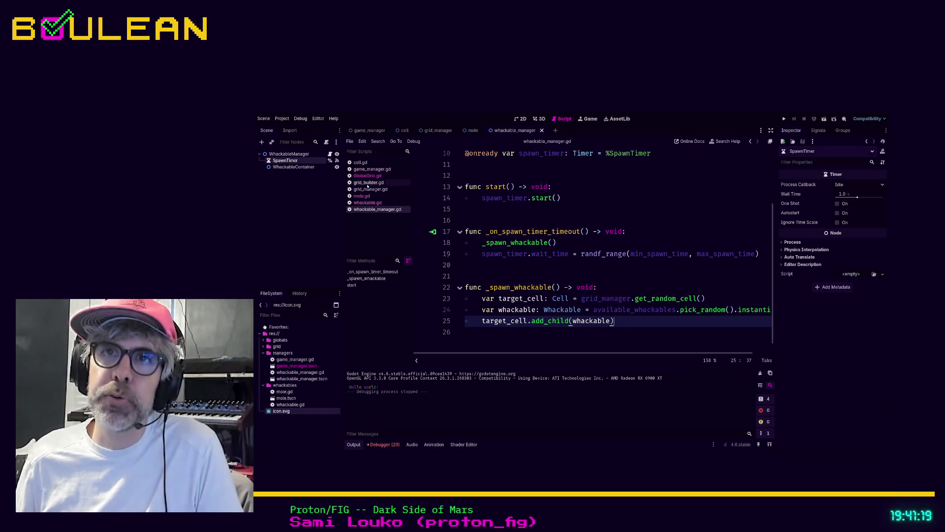
# In cell.gd, add 'var is_occupied: bool = false' below the coordinates variable.
pyautogui.click(367, 176)
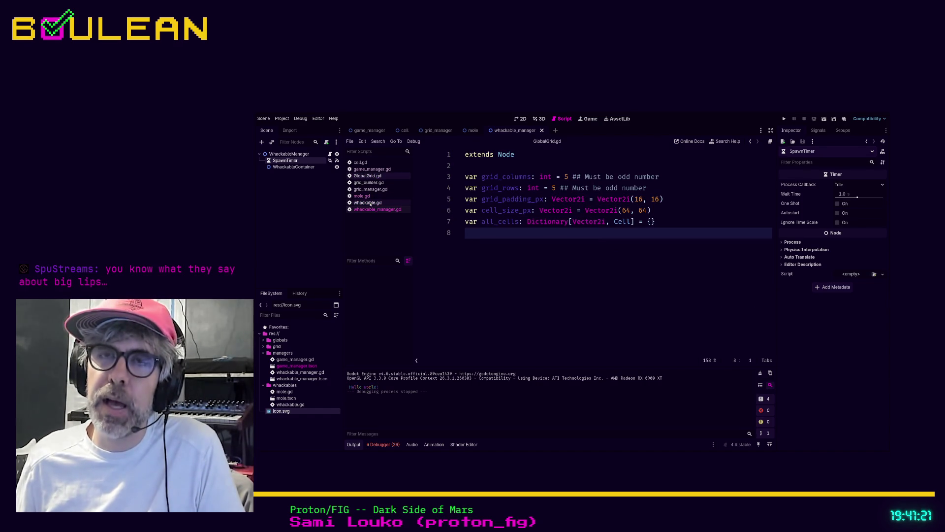
pyautogui.click(360, 162)
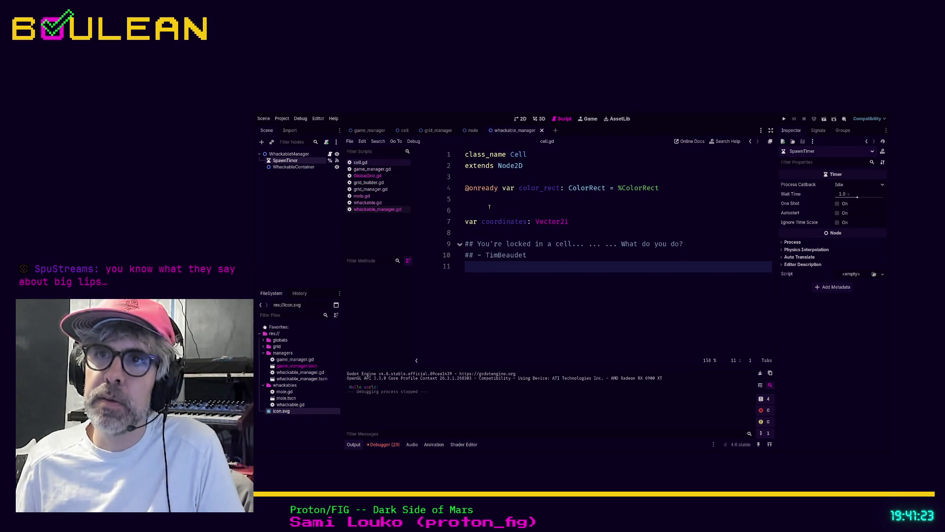
pyautogui.click(491, 214)
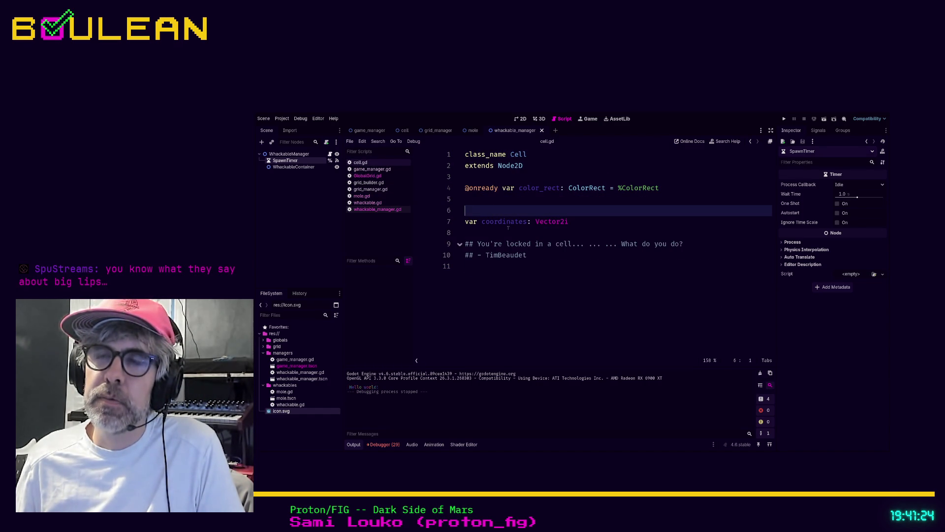
pyautogui.click(591, 226)
pyautogui.press('Return')
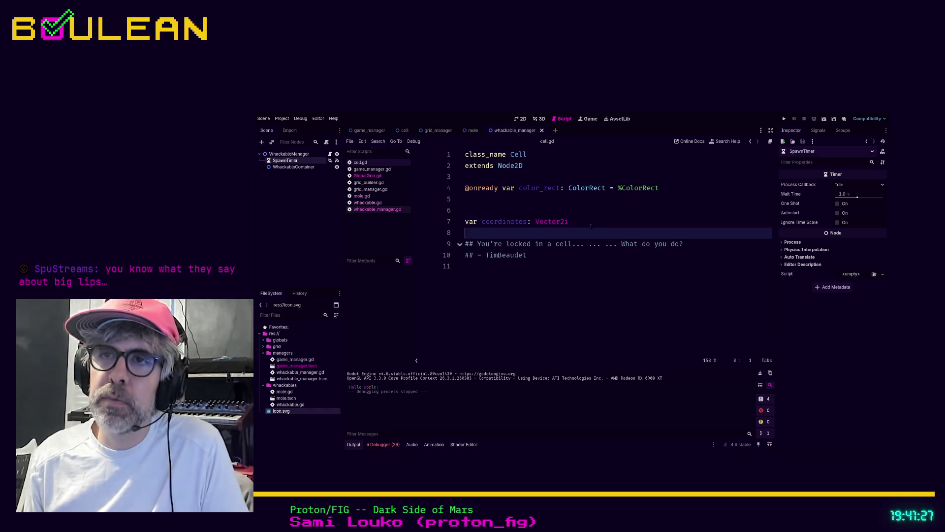
pyautogui.write('var is_occupied')
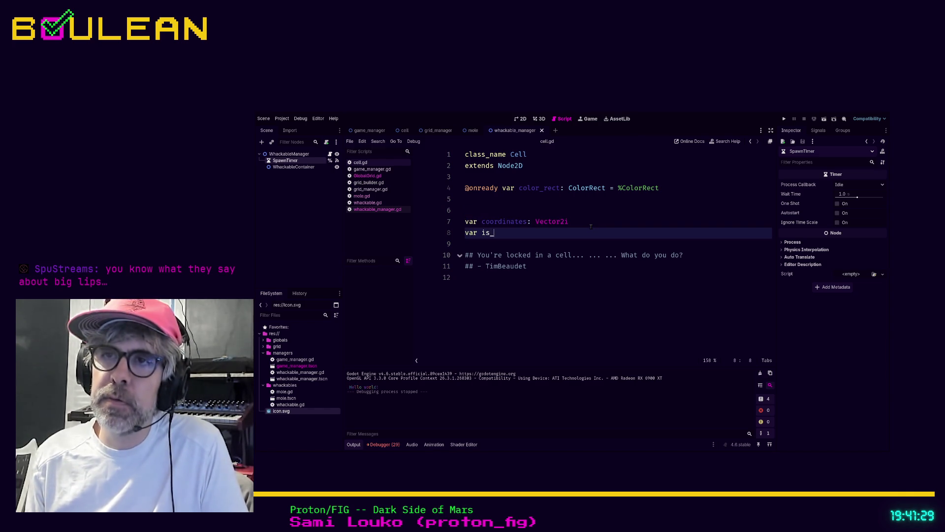
pyautogui.write(': bo')
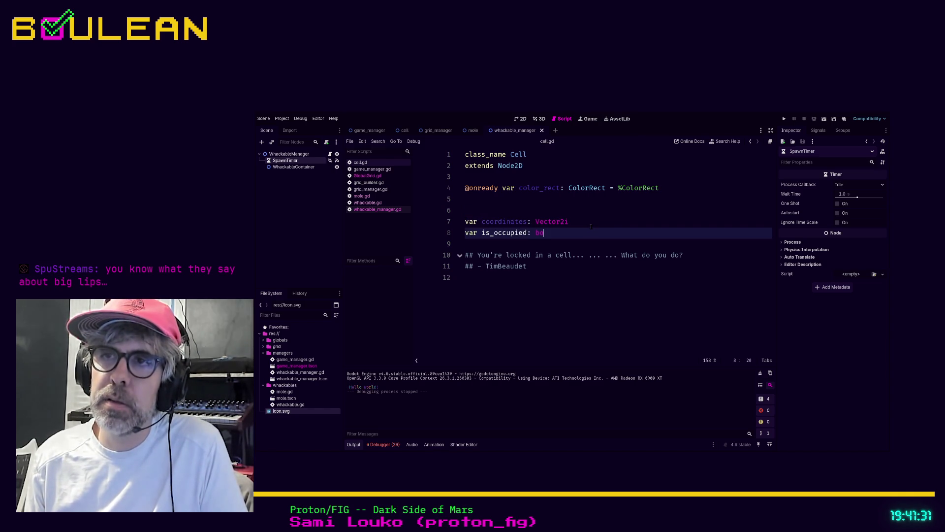
pyautogui.write('ol = false')
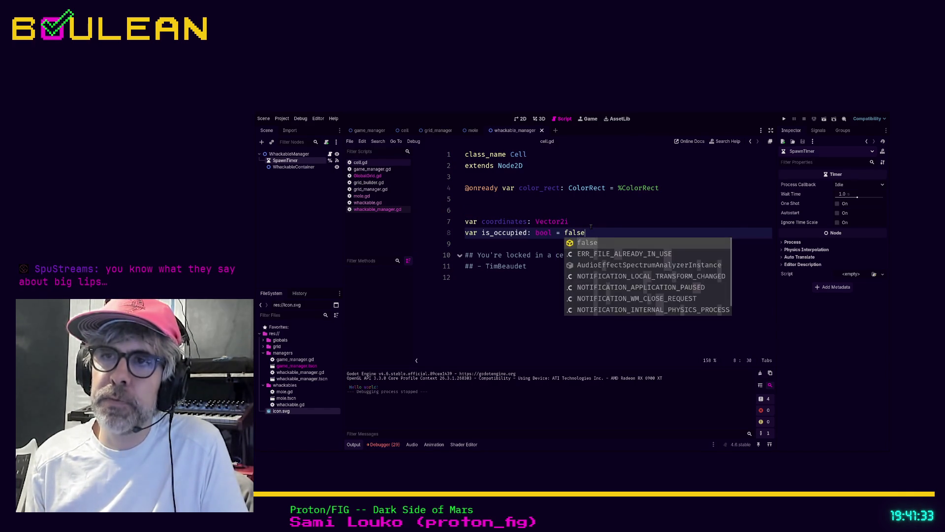
pyautogui.press('Return')
# Move the quote comment under the extends Node2D header and add '(as a Dungeon Master)'.
pyautogui.click(594, 266)
pyautogui.hotkey('shift', 'Home')
pyautogui.hotkey('shift', 'Up')
pyautogui.hotkey('ctrl', 'c')
pyautogui.press('BackSpace')
pyautogui.press('Up')
pyautogui.press('Up')
pyautogui.press('Up')
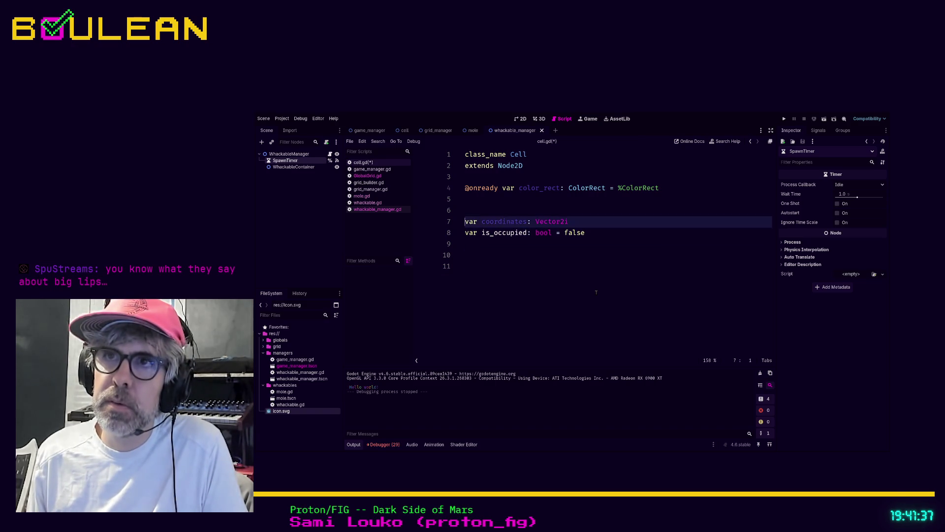
pyautogui.press('Return')
pyautogui.press('Return')
pyautogui.press('Up')
pyautogui.hotkey('ctrl', 'v')
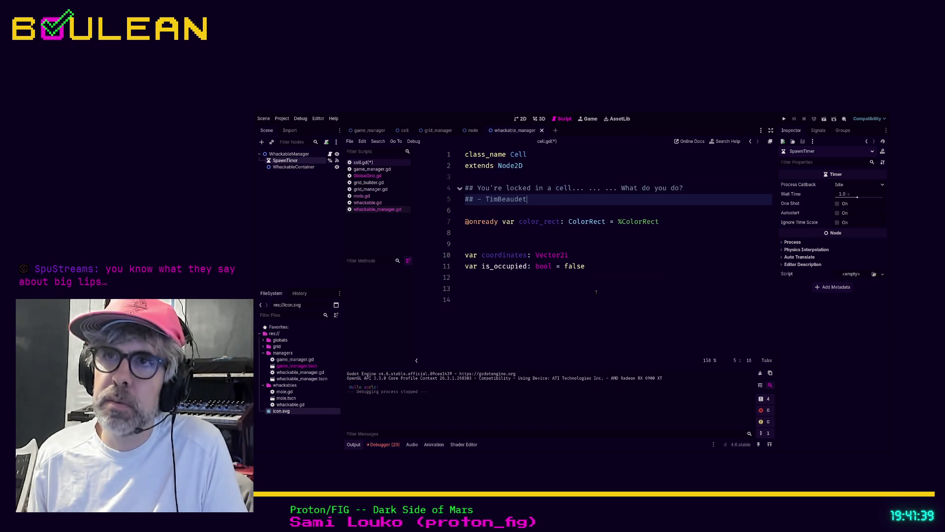
pyautogui.write(' (as a ')
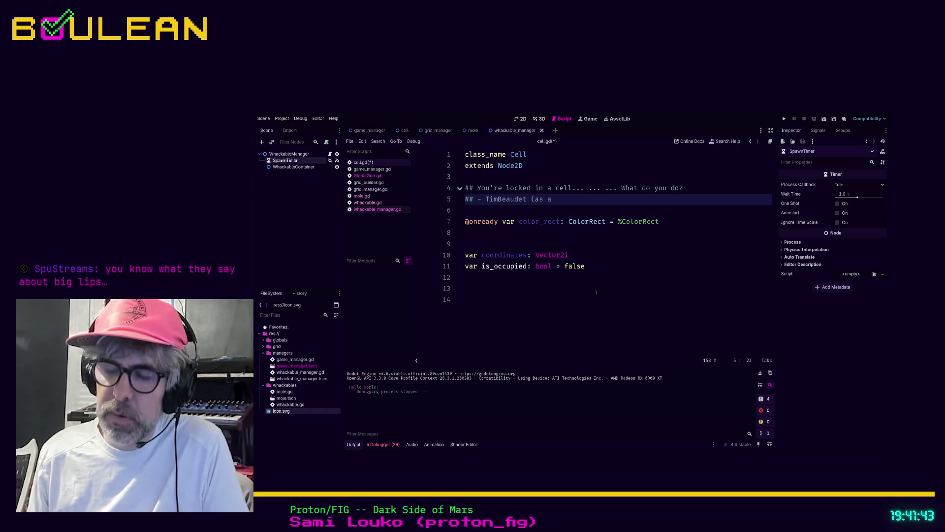
pyautogui.write('Dungeon Master)')
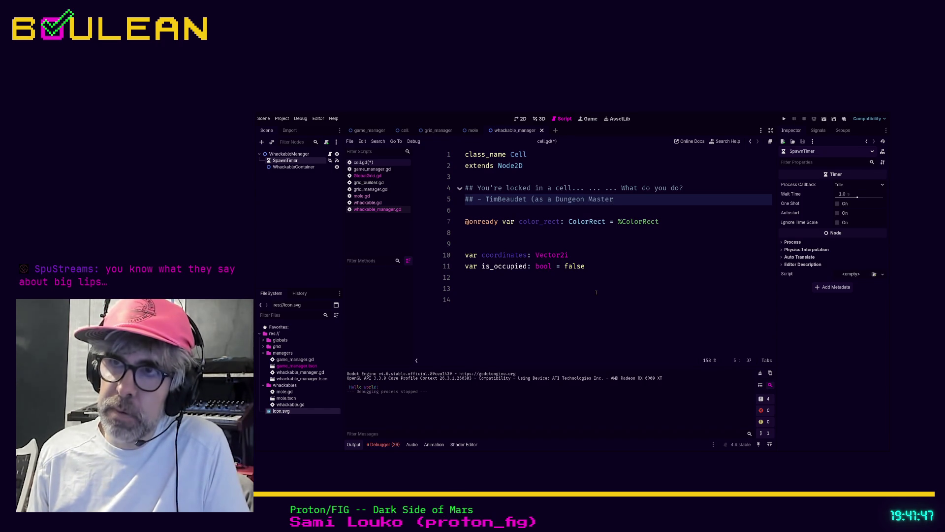
pyautogui.click(596, 293)
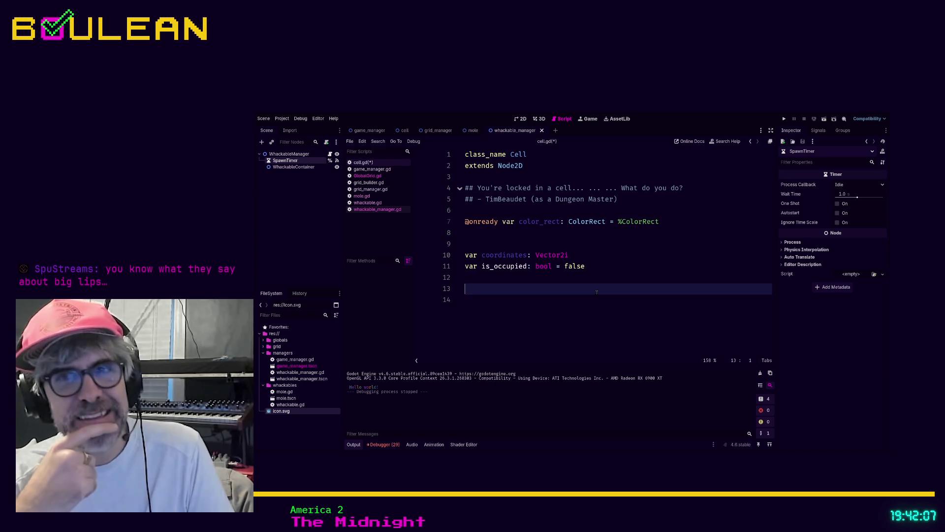
# Delete the trailing empty lines at the end of cell.gd and save it.
pyautogui.press('BackSpace')
pyautogui.press('BackSpace')
pyautogui.press('BackSpace')
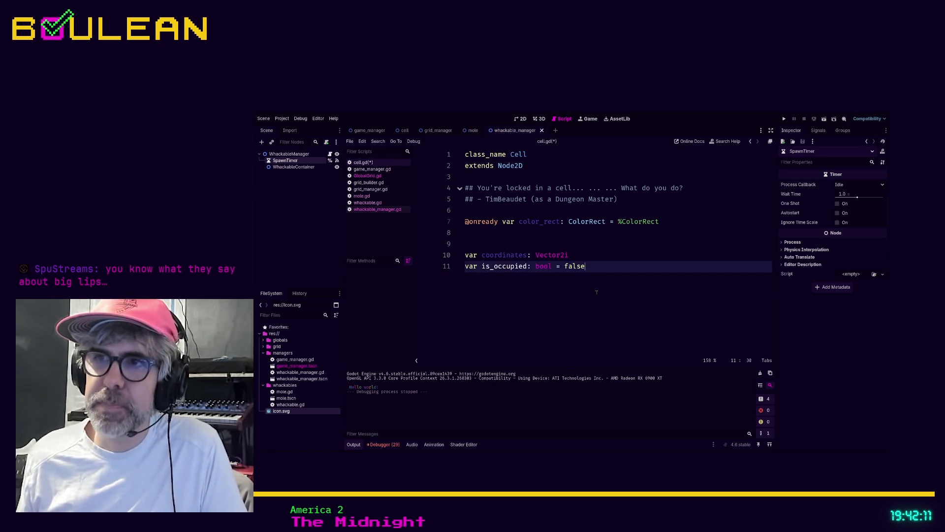
pyautogui.press('Up')
pyautogui.hotkey('ctrl', 's')
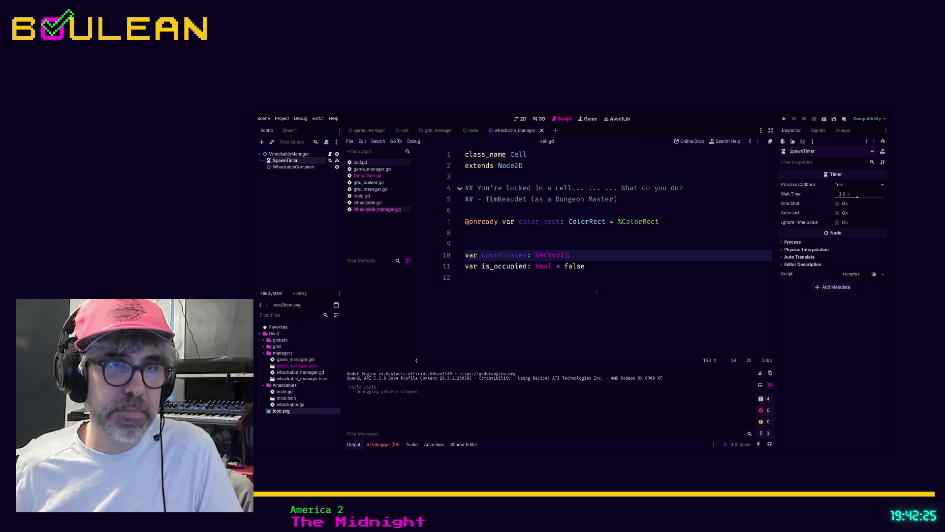
pyautogui.click(607, 292)
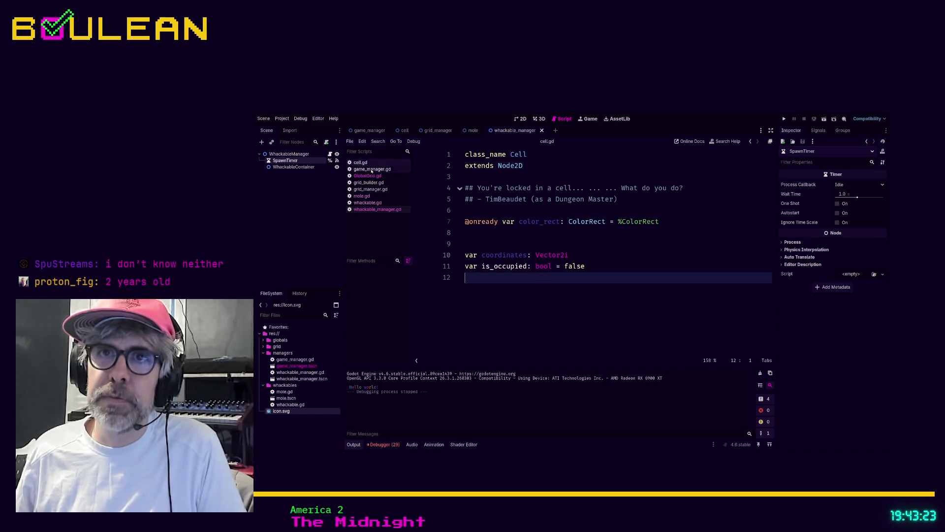
pyautogui.click(367, 197)
# Browse mole.gd and GlobalGrid.gd, then start a new line after add_child in whackable_manager.gd.
pyautogui.click(613, 303)
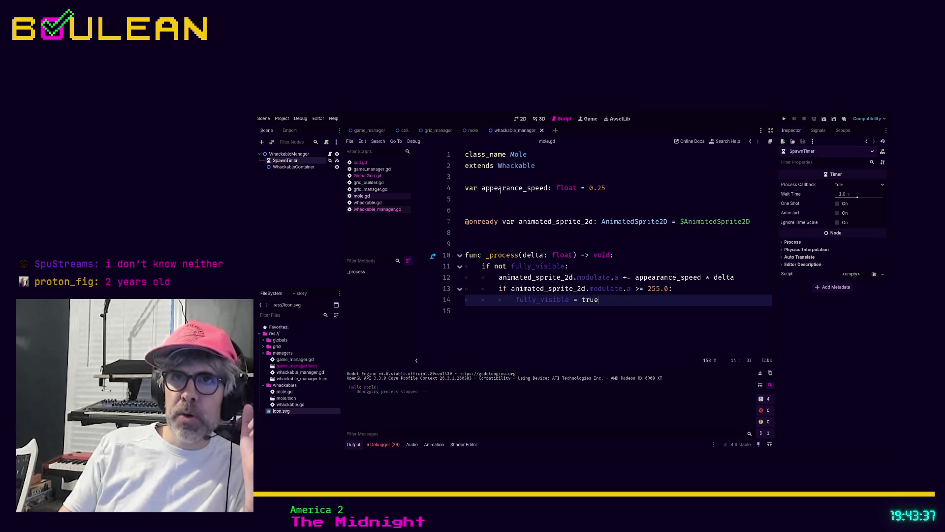
pyautogui.click(368, 176)
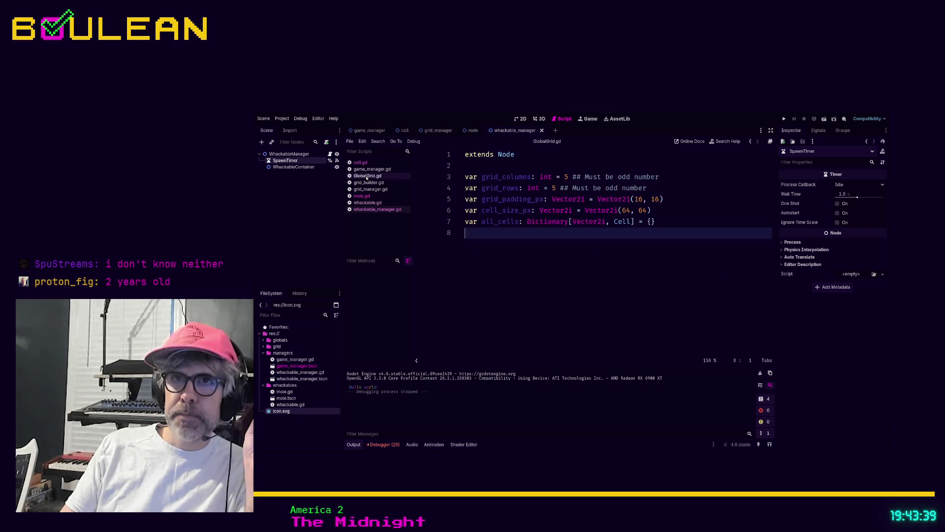
pyautogui.click(379, 210)
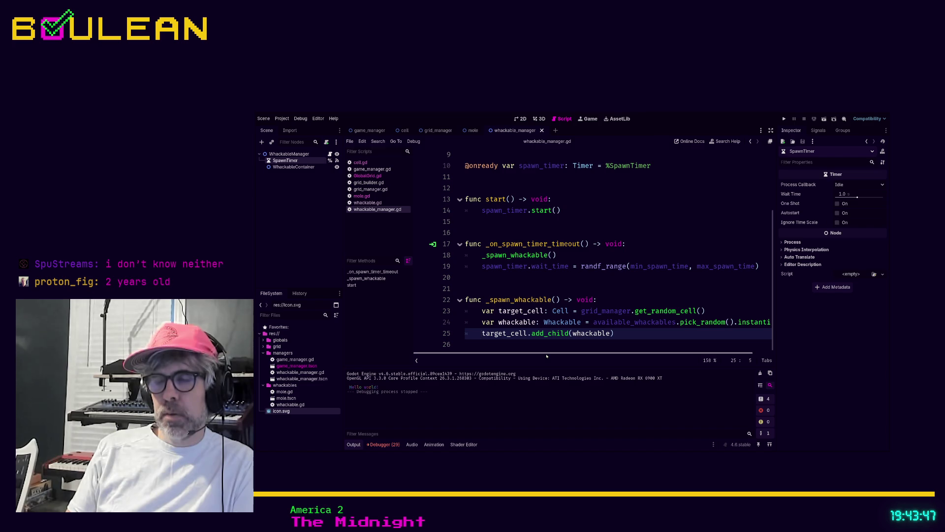
pyautogui.press('End')
pyautogui.press('Return')
# Add 'target_cell.is_occupied = true' right after the add_child call in _spawn_whackable.
pyautogui.write('targ')
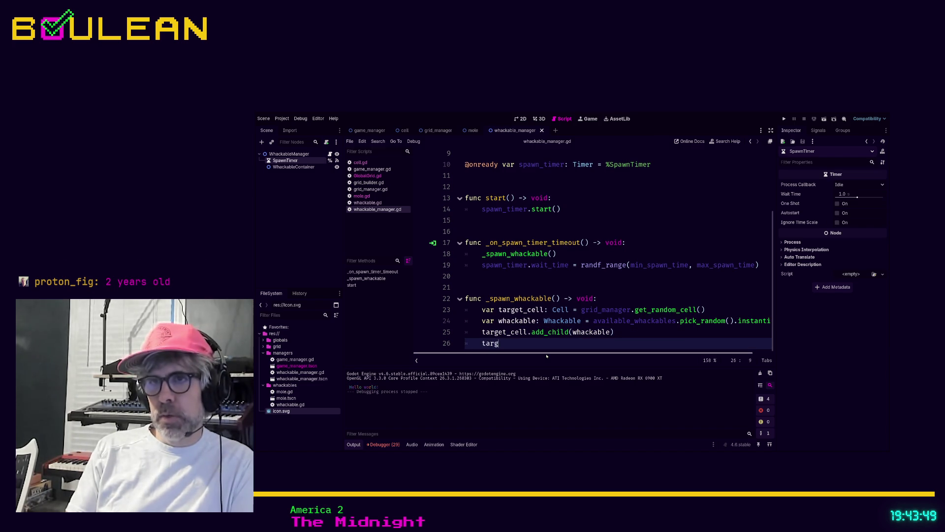
pyautogui.write('et_cell.is')
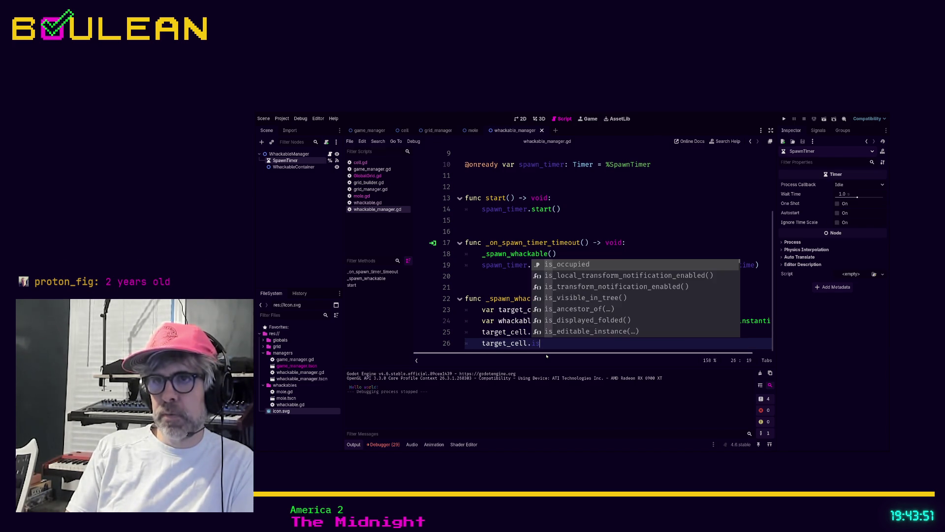
pyautogui.press('Return')
pyautogui.write('= true')
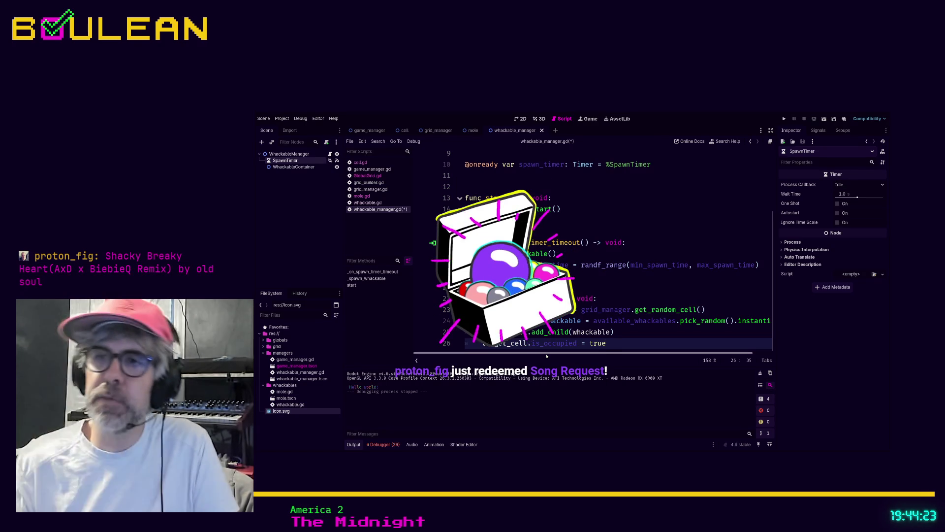
pyautogui.moveTo(531, 343); pyautogui.dragTo(613, 348)
pyautogui.click(613, 348)
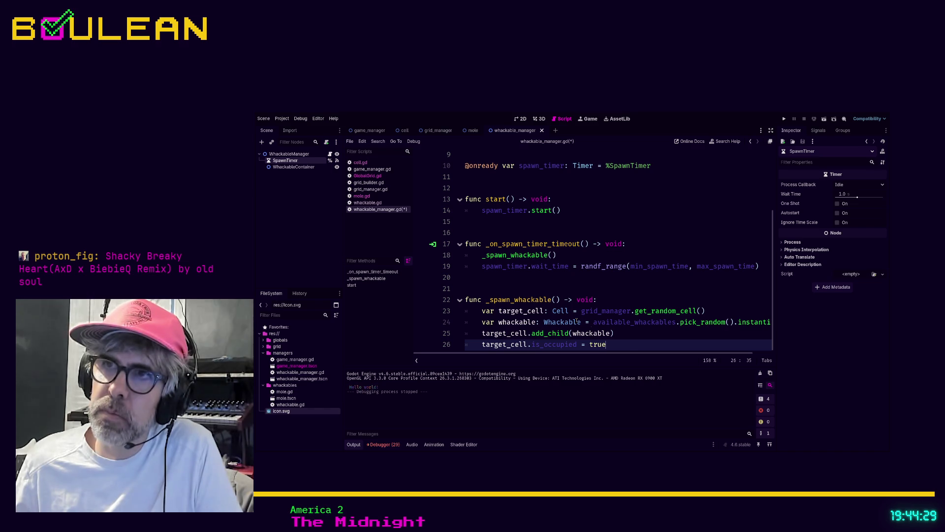
pyautogui.scroll(-1, 628, 348)
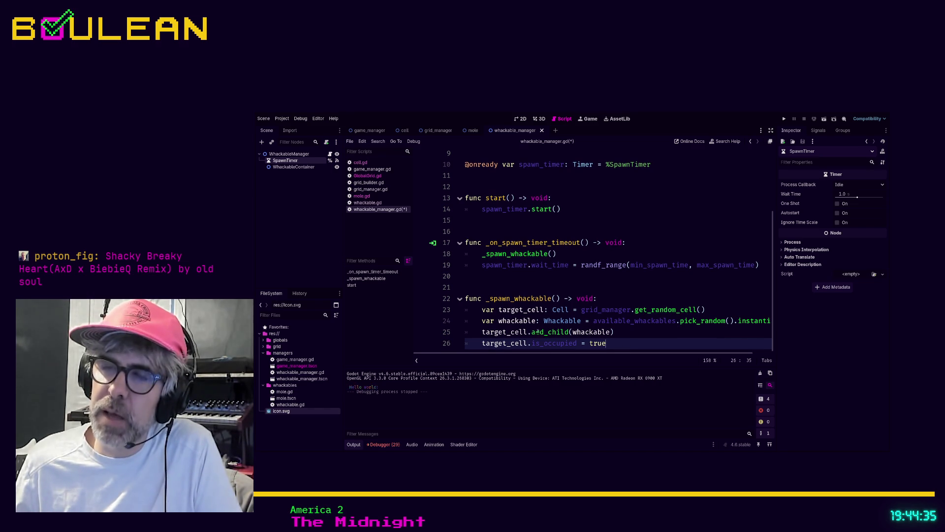
pyautogui.click(629, 332)
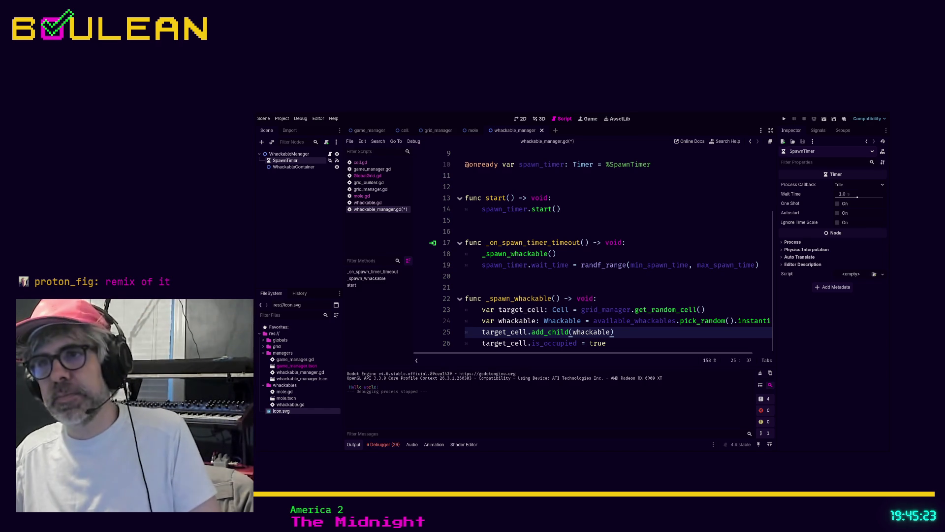
pyautogui.scroll(1, 620, 320)
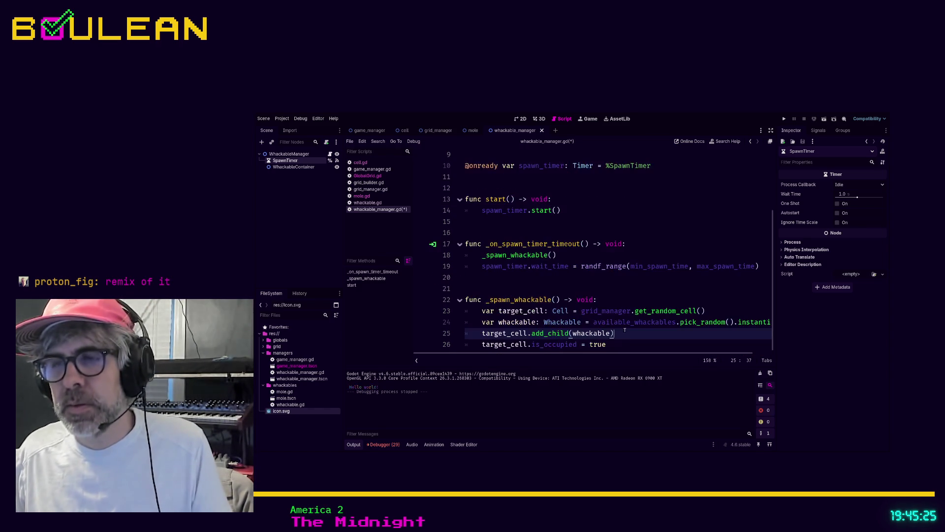
# Add a set_occupied() -> void function to cell.gd that sets is_occupied to true.
pyautogui.click(363, 163)
pyautogui.press('Return')
pyautogui.press('Return')
pyautogui.write('func set_o')
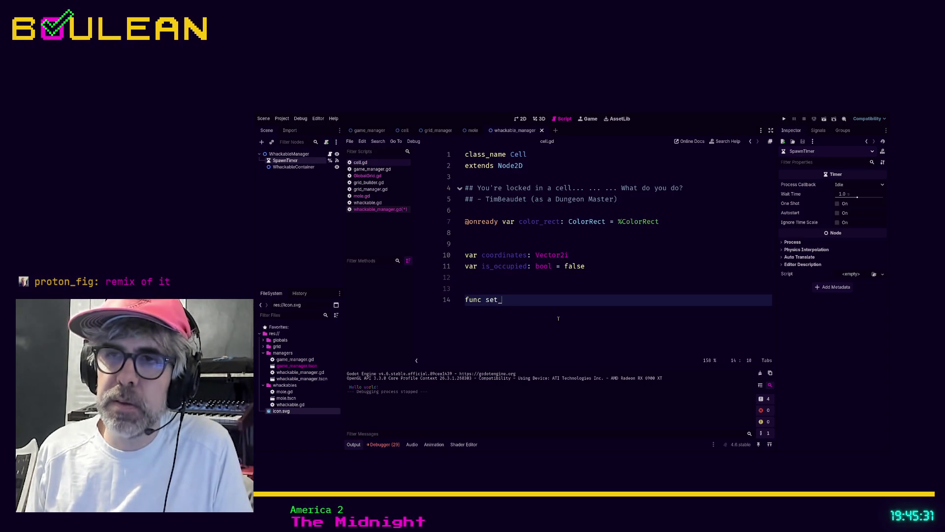
pyautogui.write('ccupied')
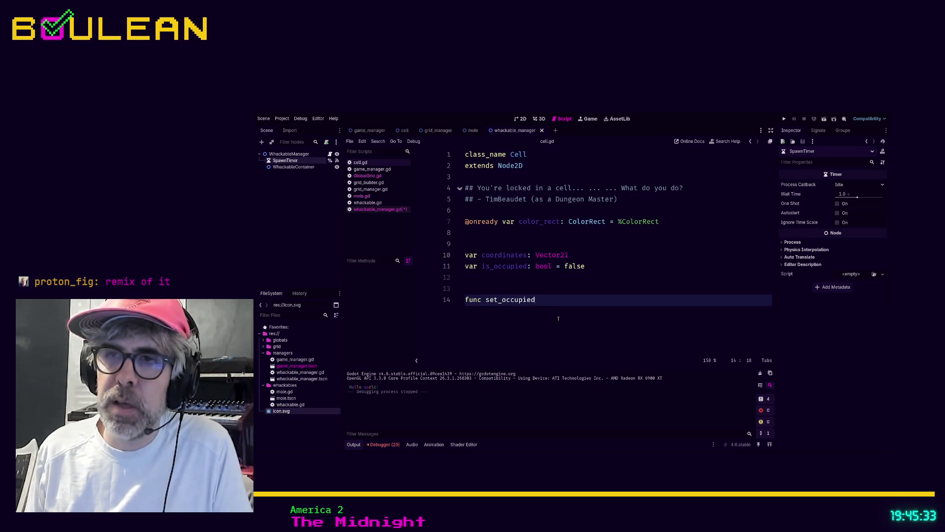
pyautogui.write('() -> void:')
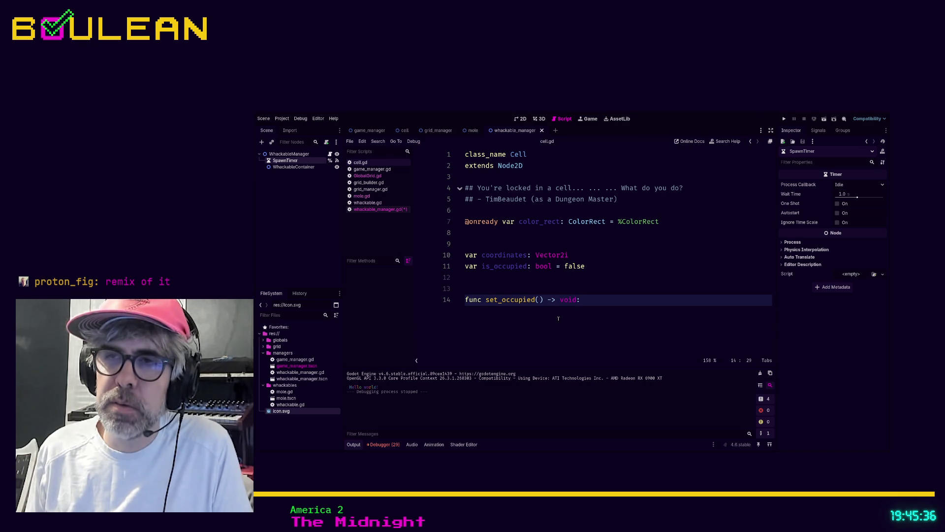
pyautogui.press('Return')
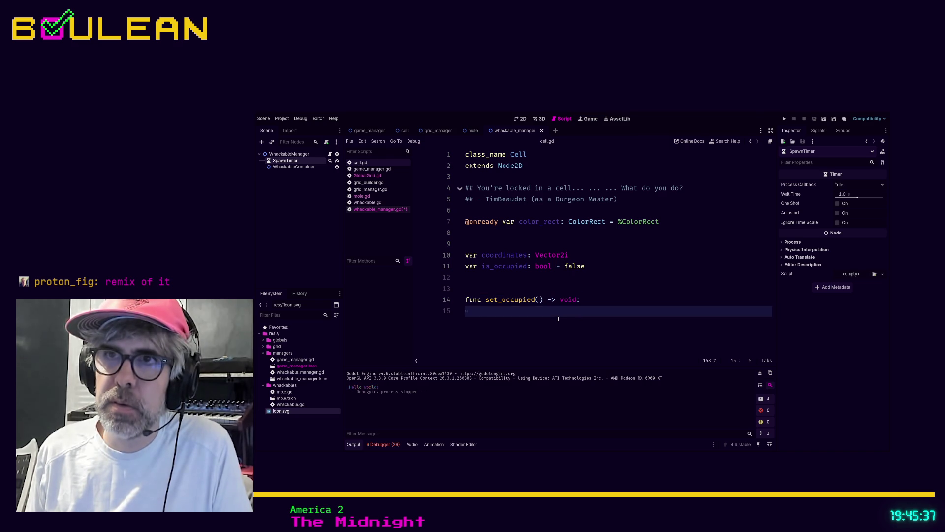
pyautogui.write('is_')
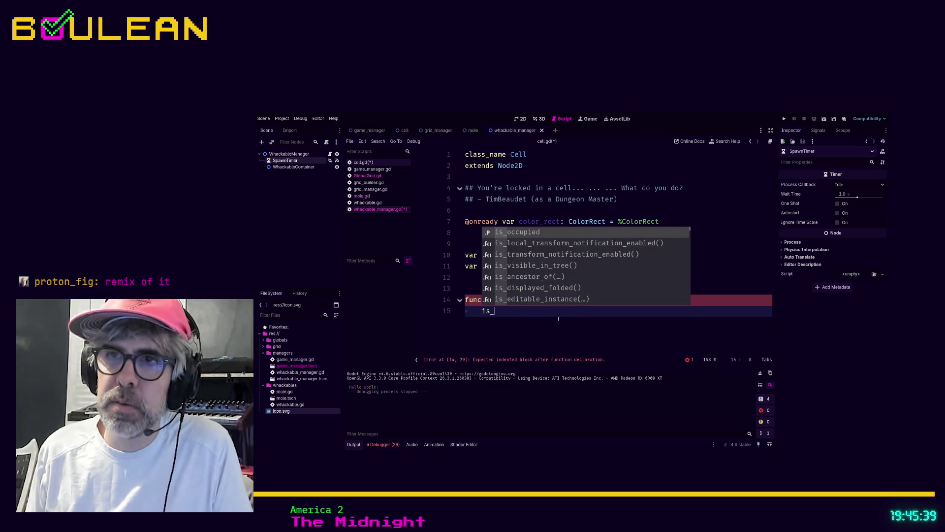
pyautogui.write('occupied = true')
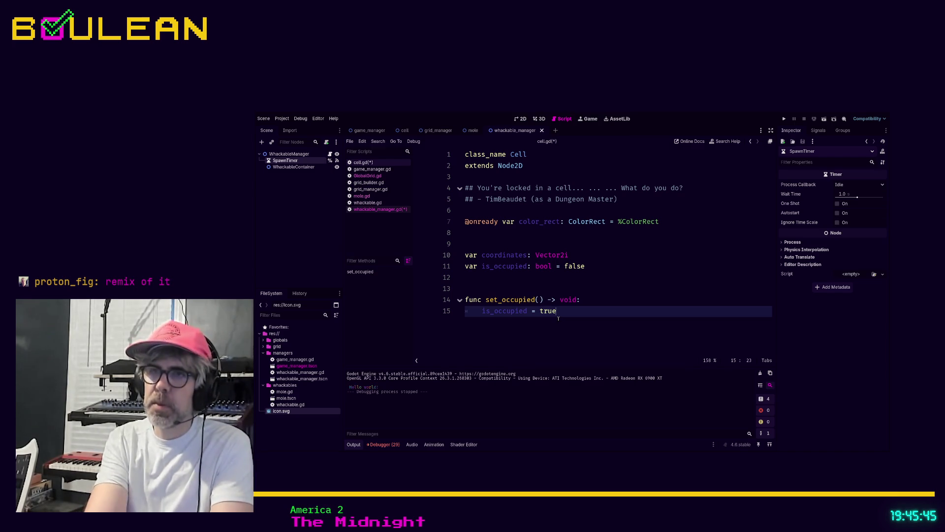
# Add set_unoccupied() -> void setting is_occupied to false, and save cell.gd.
pyautogui.press('Return')
pyautogui.press('Return')
pyautogui.press('Return')
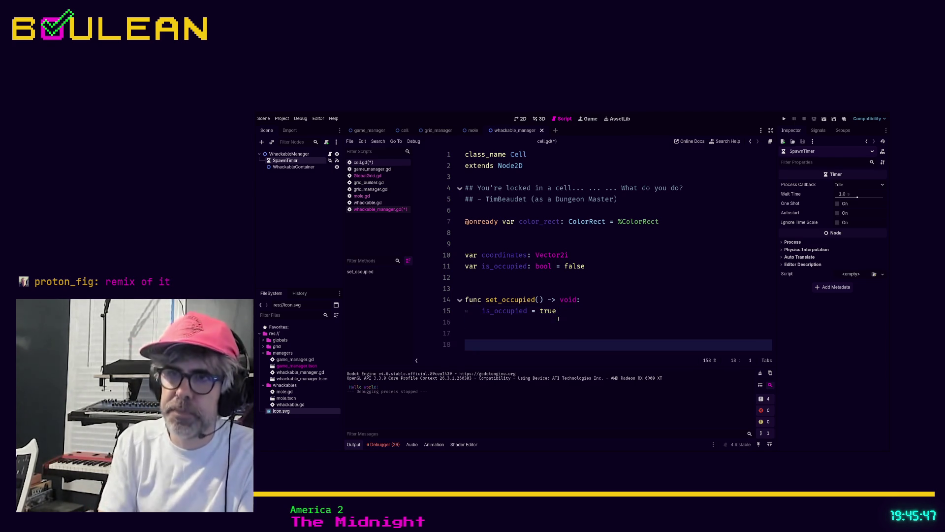
pyautogui.write('fun')
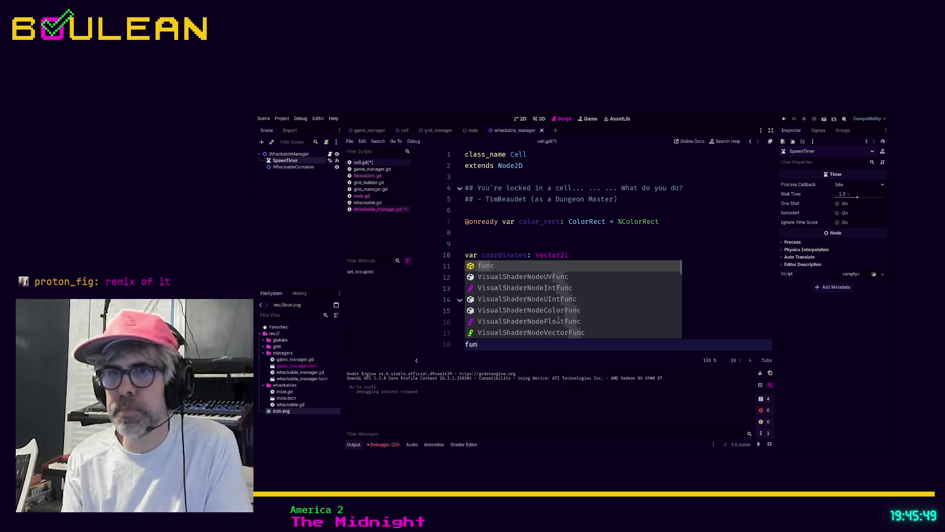
pyautogui.write('c set_unocc')
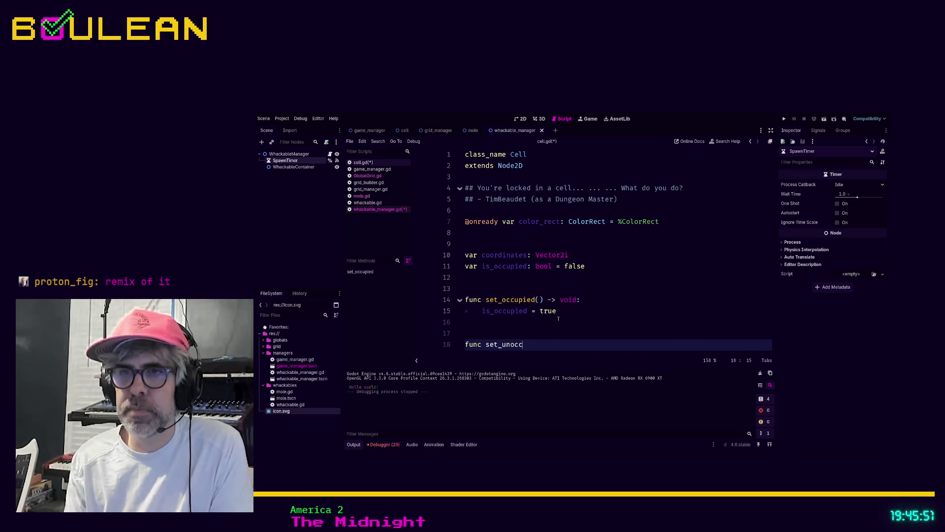
pyautogui.write('upied() -> void:')
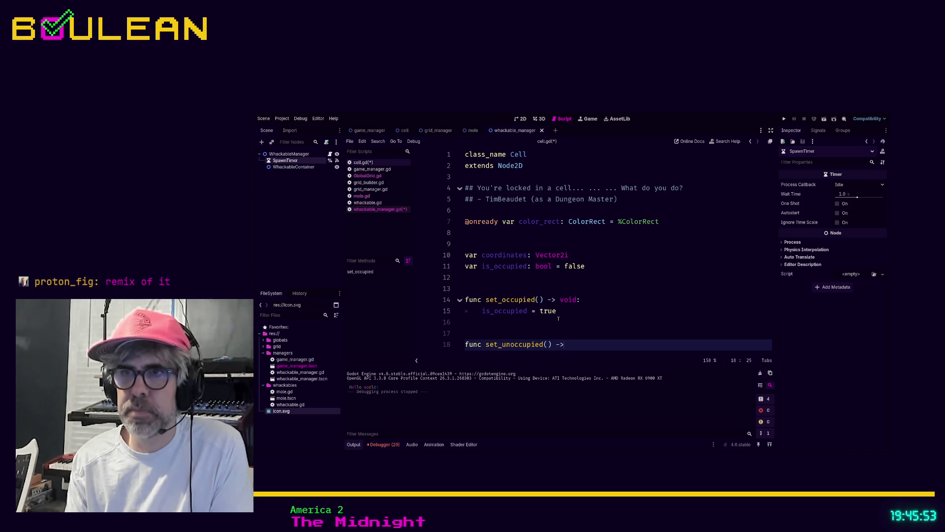
pyautogui.press('Return')
pyautogui.write('is')
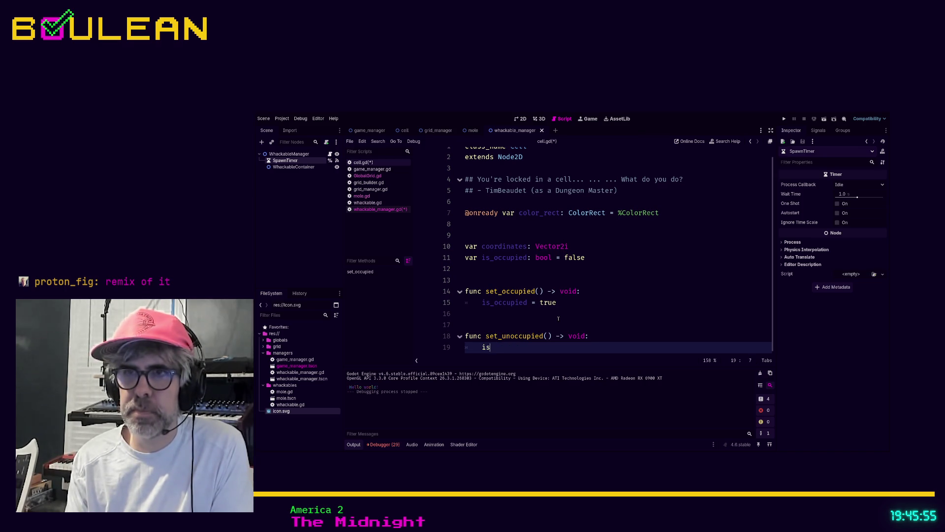
pyautogui.write('_occupied')
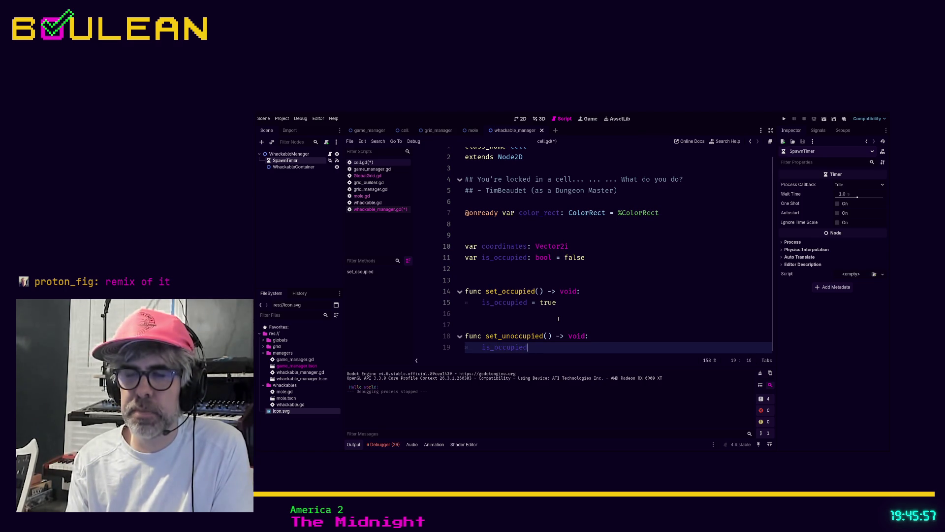
pyautogui.write(' = false')
pyautogui.click(605, 318)
pyautogui.hotkey('ctrl', 's')
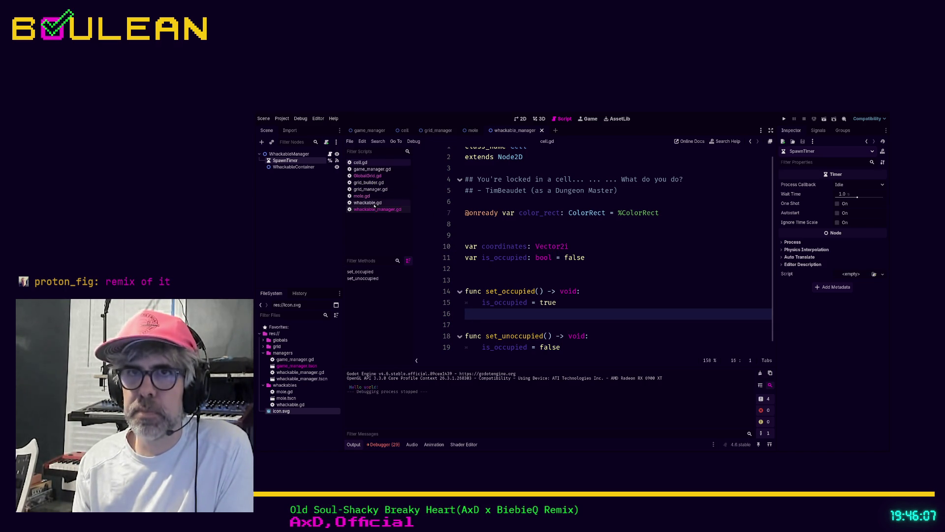
# Browse game_manager.gd, grid_builder.gd, cell.gd and grid_manager.gd, ending on whackable_manager.gd.
pyautogui.click(375, 169)
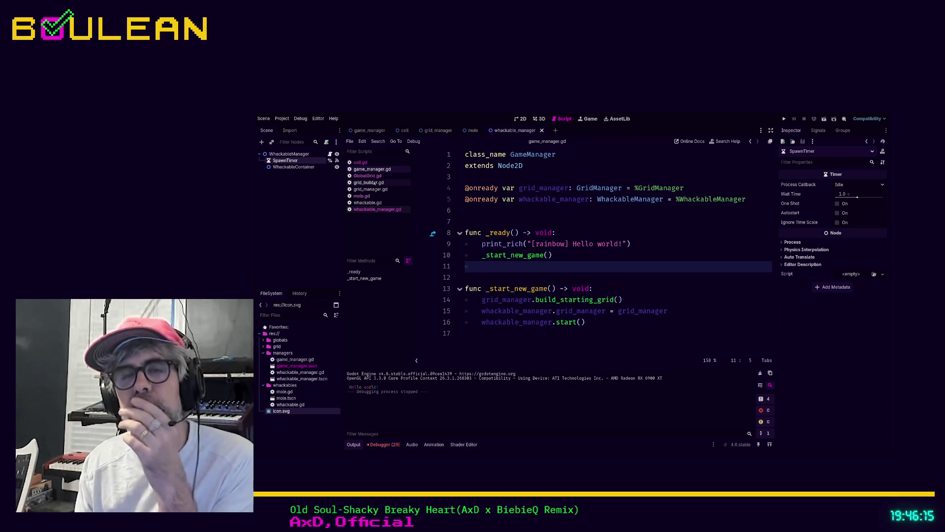
pyautogui.click(376, 185)
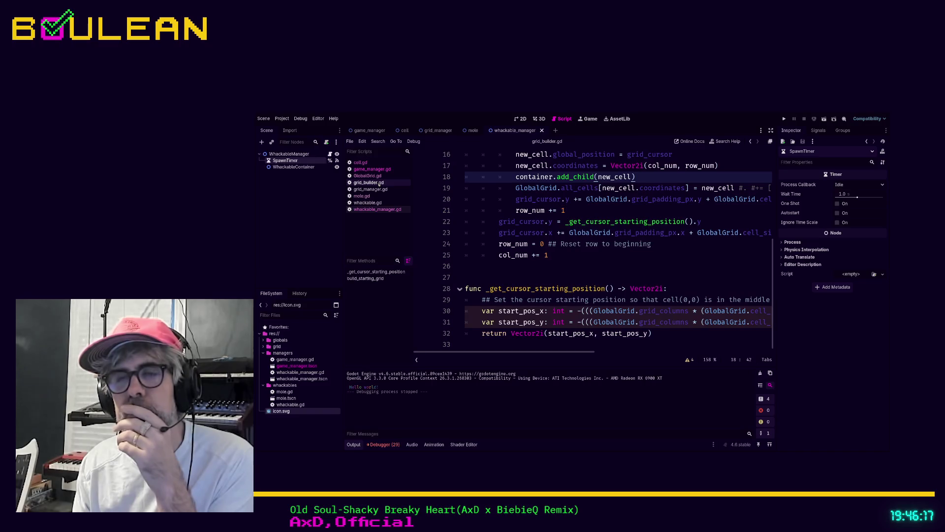
pyautogui.click(360, 162)
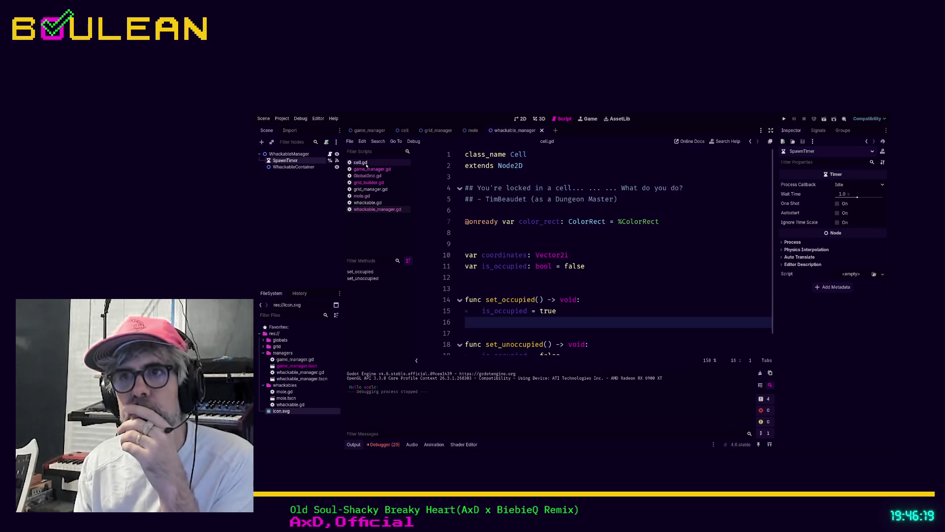
pyautogui.scroll(-1, 524, 267)
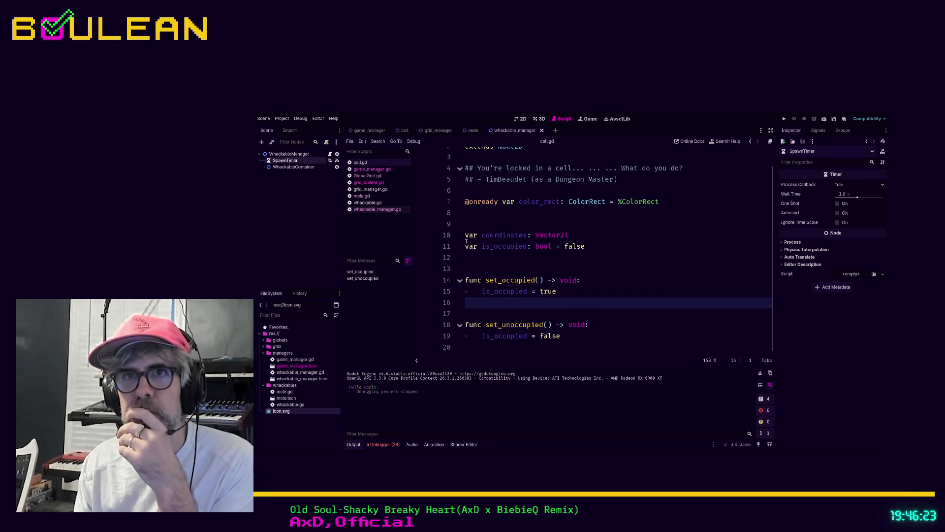
pyautogui.click(379, 190)
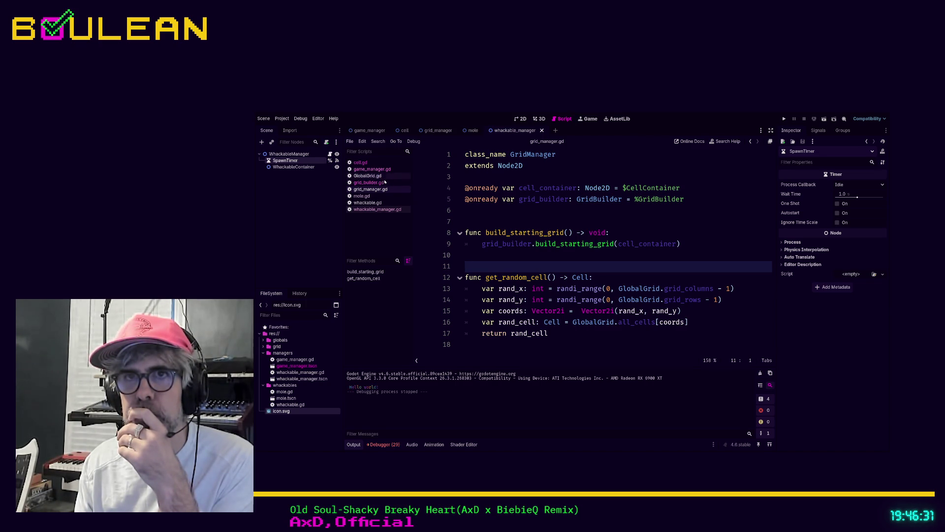
pyautogui.click(385, 210)
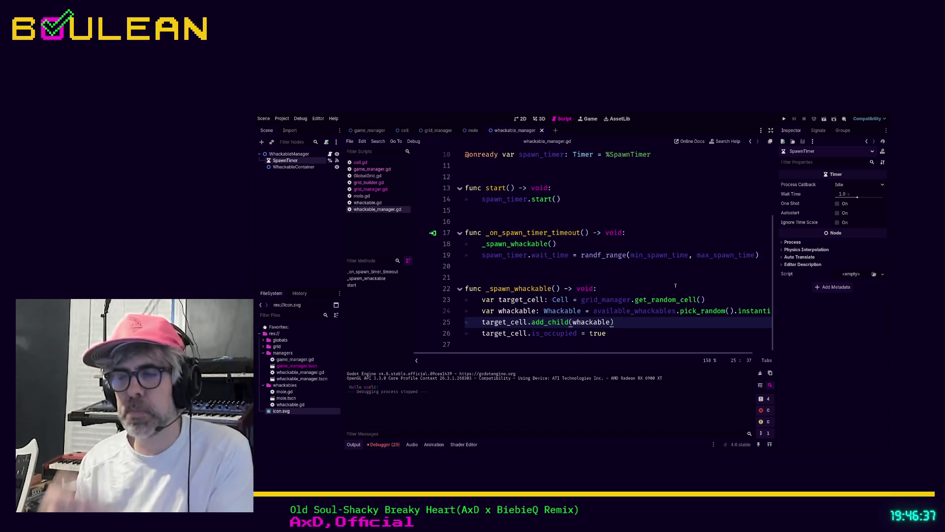
# Replace the is_occupied assignment with target_cell.set_occupied() and save whackable_manager.gd.
pyautogui.moveTo(533, 333); pyautogui.dragTo(624, 332)
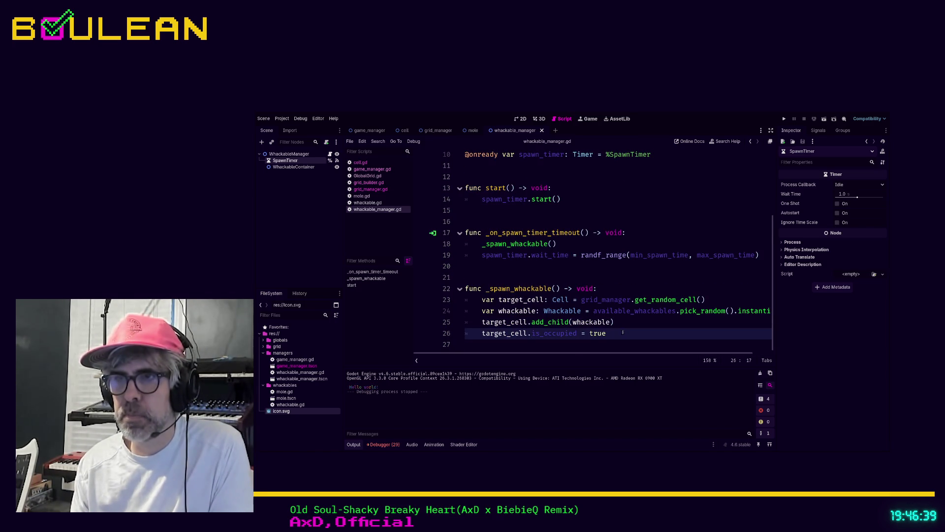
pyautogui.write('set')
pyautogui.press('Return')
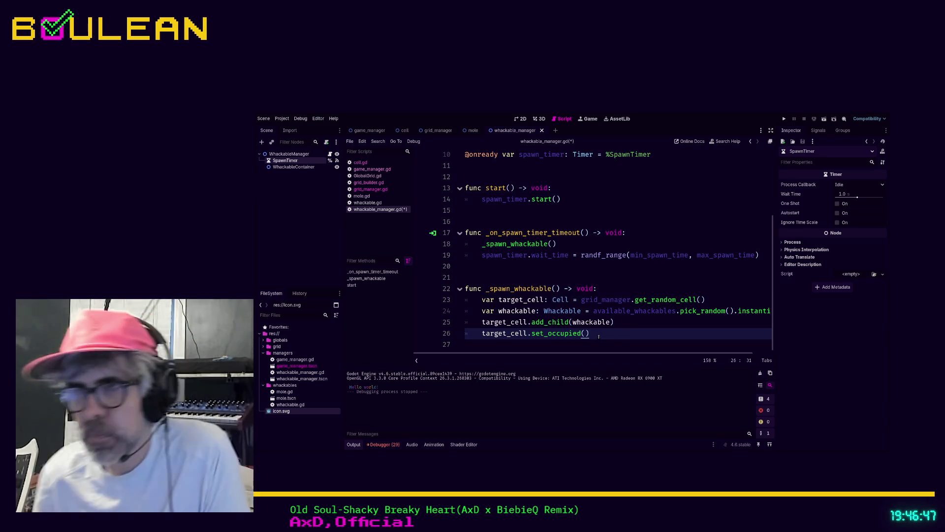
pyautogui.press('Left')
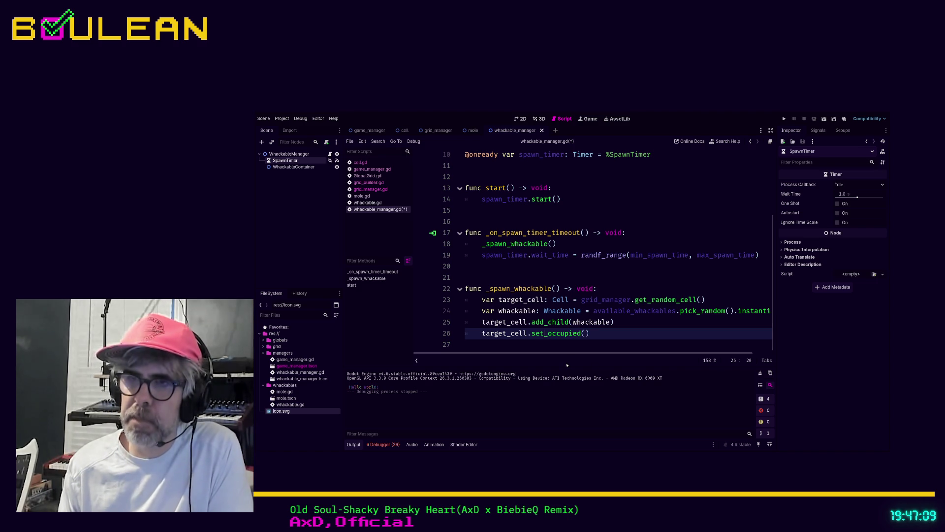
pyautogui.press('BackSpace')
pyautogui.press('BackSpace')
pyautogui.press('BackSpace')
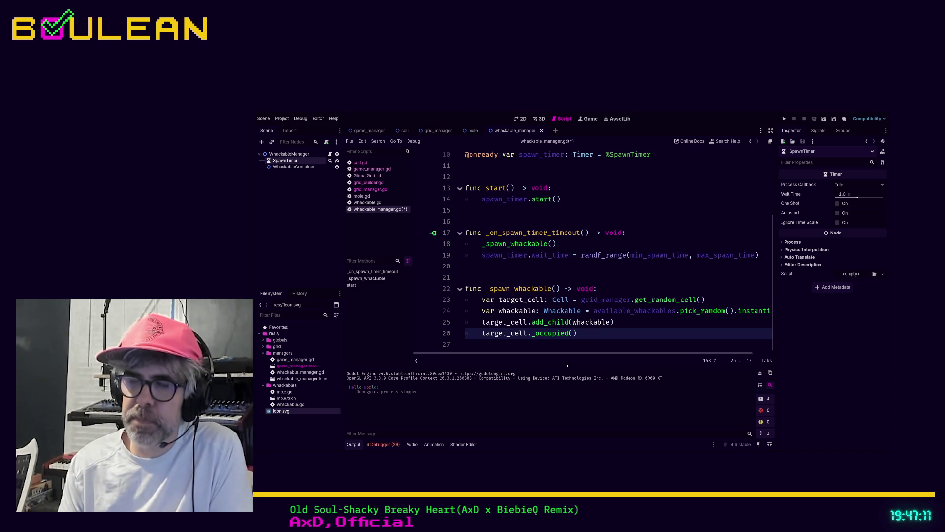
pyautogui.write('set')
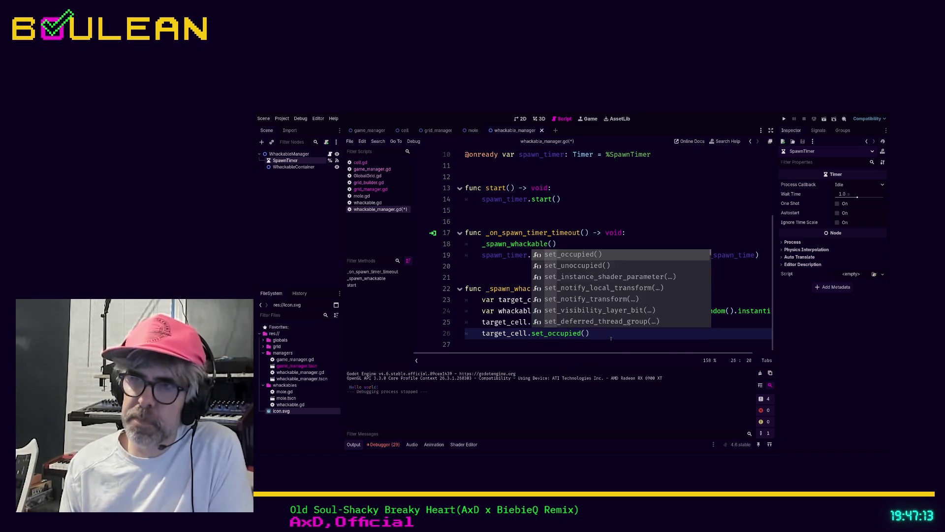
pyautogui.press('Return')
pyautogui.hotkey('ctrl', 's')
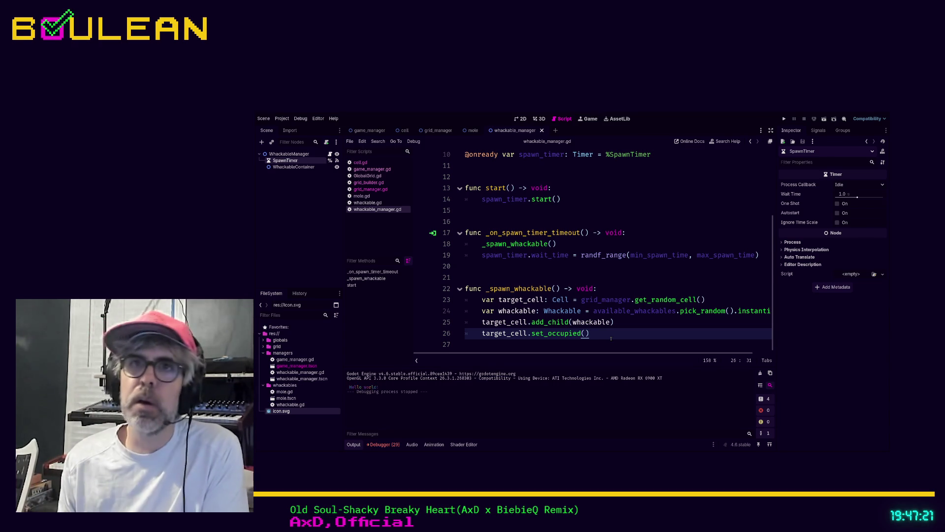
pyautogui.click(370, 190)
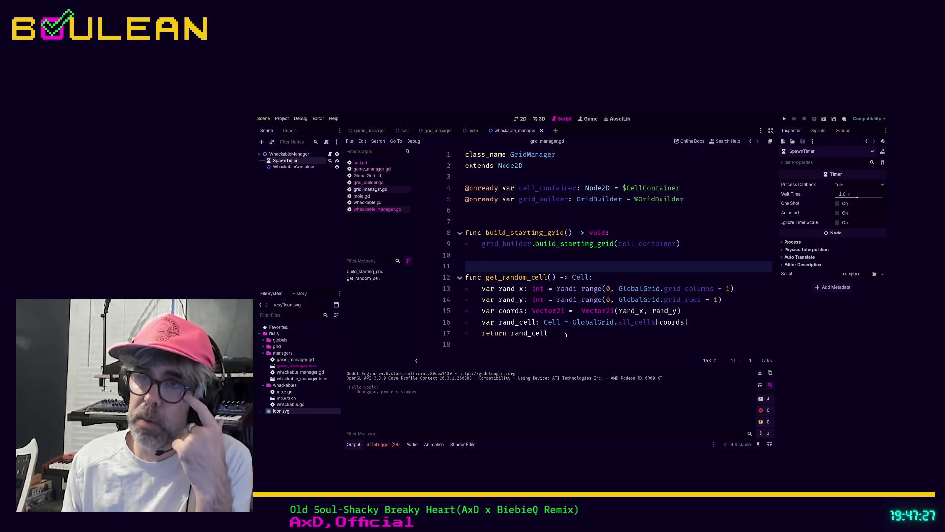
# Add an 'if rand_cell.is_occupied:' check above return rand_cell that calls get_random_cell() again.
pyautogui.click(566, 333)
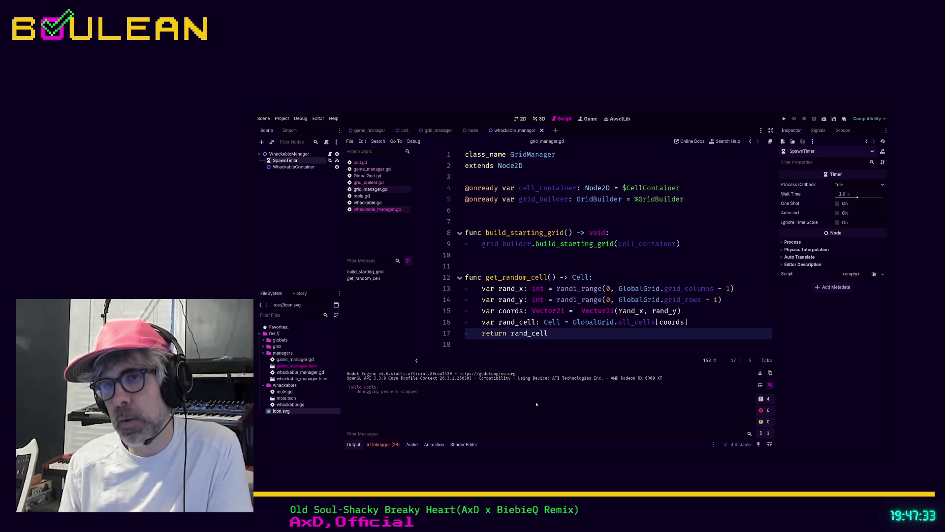
pyautogui.hotkey('ctrl', 'shift', 'Return')
pyautogui.write('if')
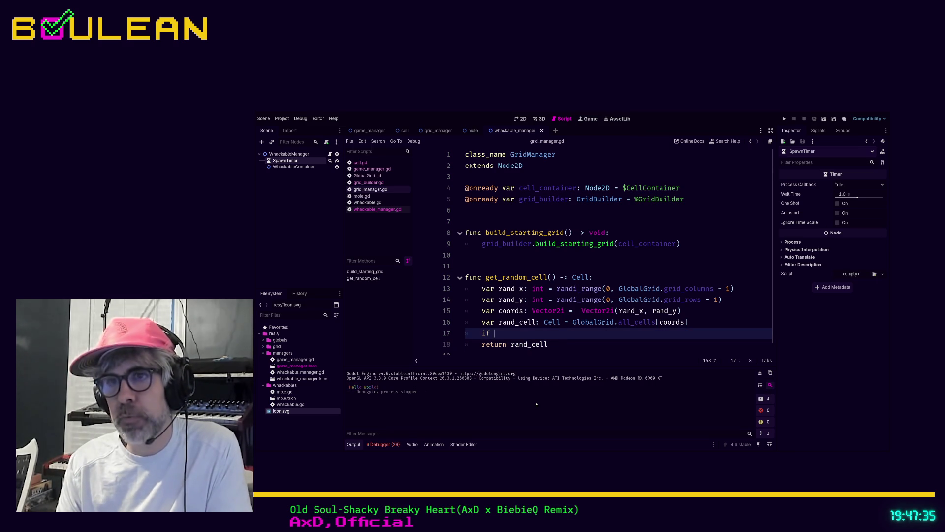
pyautogui.write('rand_cell')
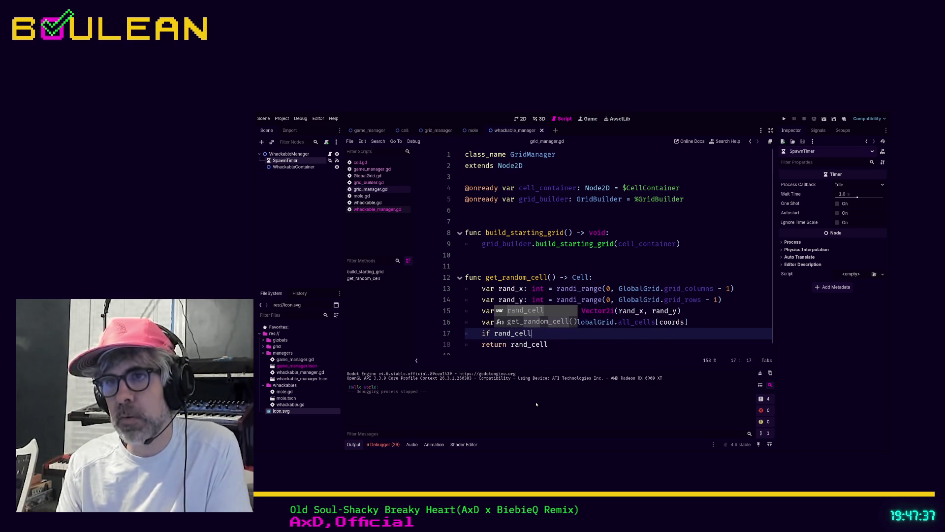
pyautogui.write(':')
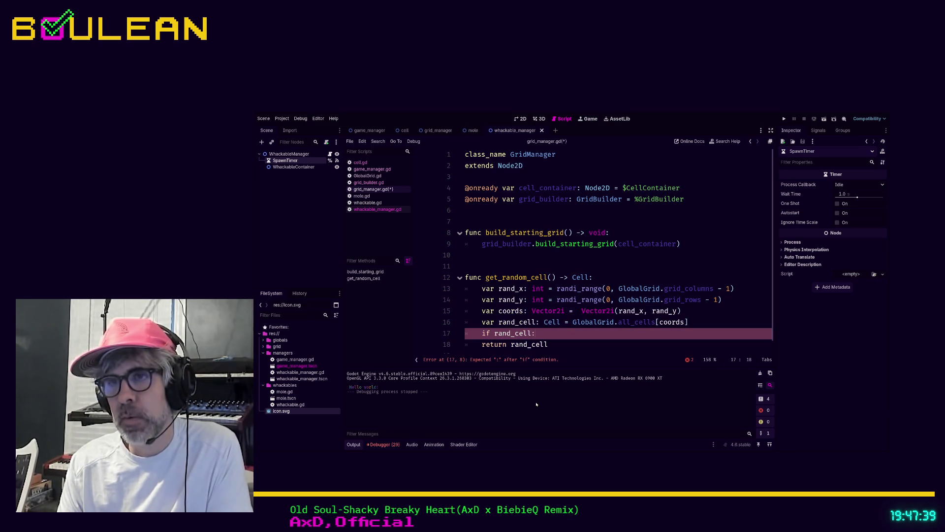
pyautogui.press('BackSpace')
pyautogui.press('BackSpace')
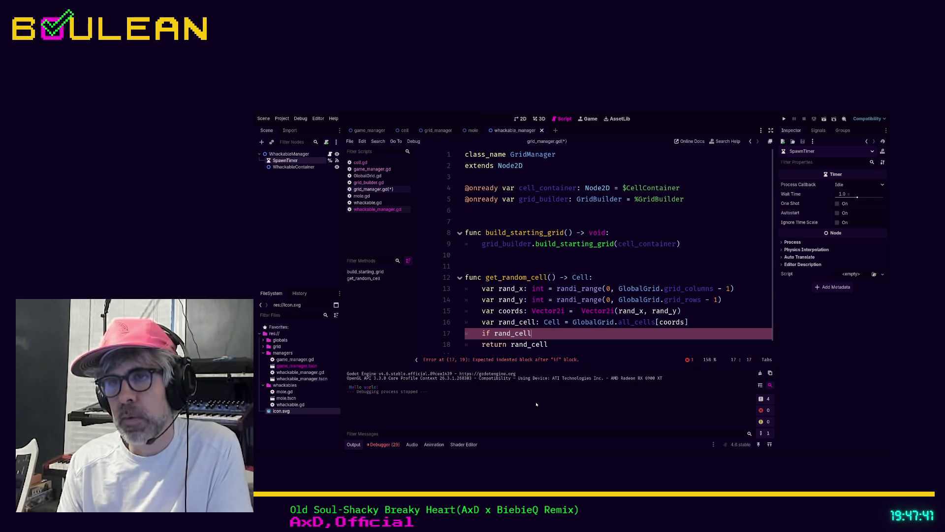
pyautogui.write('.is')
pyautogui.press('Return')
pyautogui.write(':')
pyautogui.press('Return')
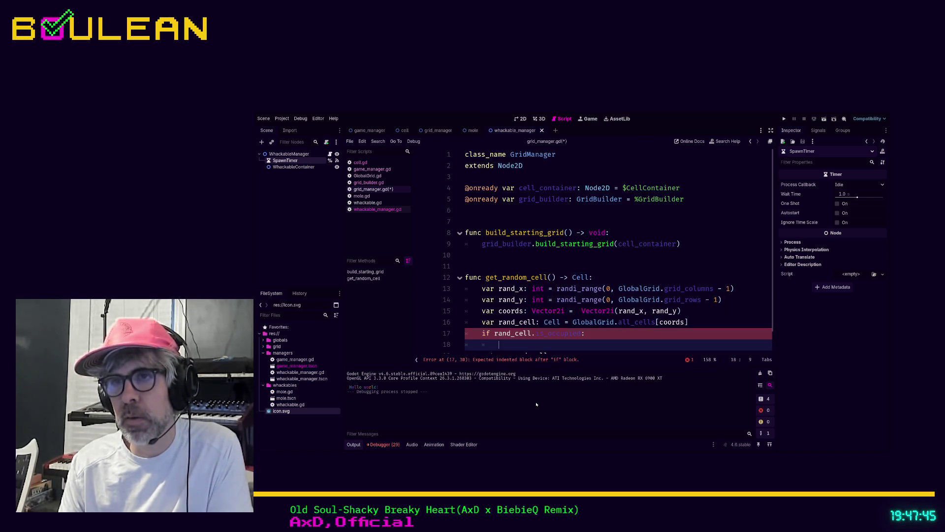
pyautogui.write('get_random_cell(')
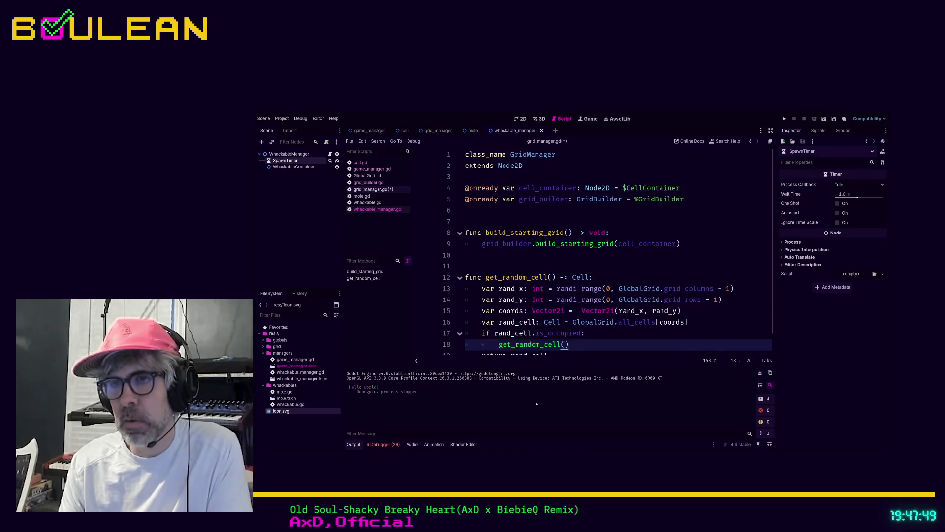
pyautogui.press('Return')
pyautogui.write('break')
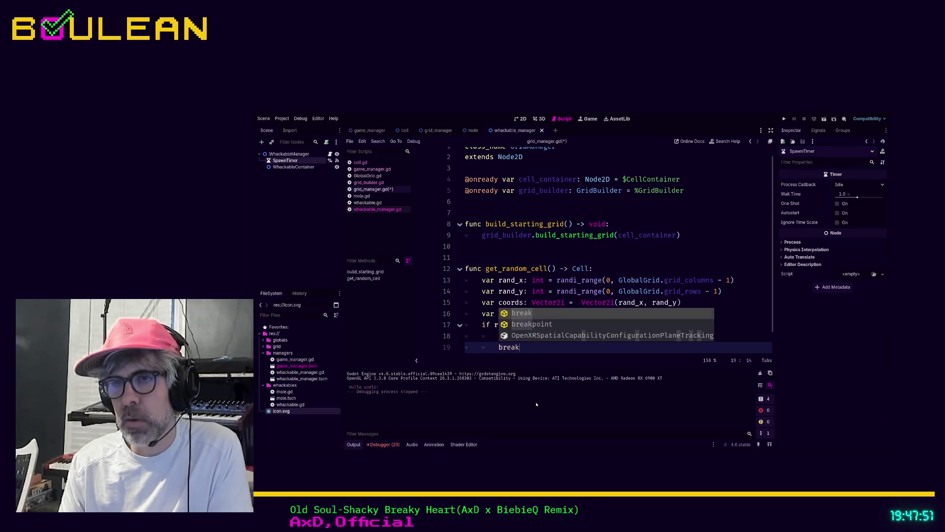
pyautogui.press('Down')
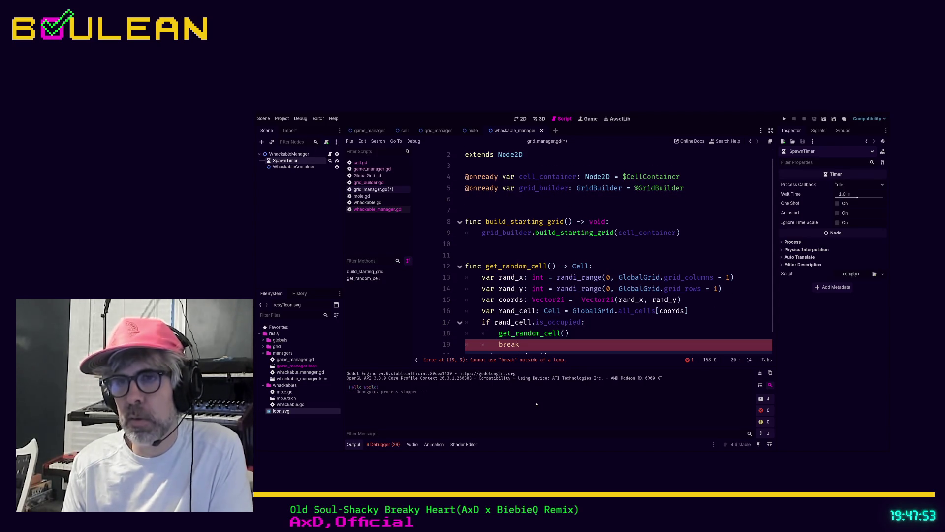
# Change break to return, put return rand_cell under an else branch, then save and run.
pyautogui.click(510, 344)
pyautogui.doubleClick(510, 344)
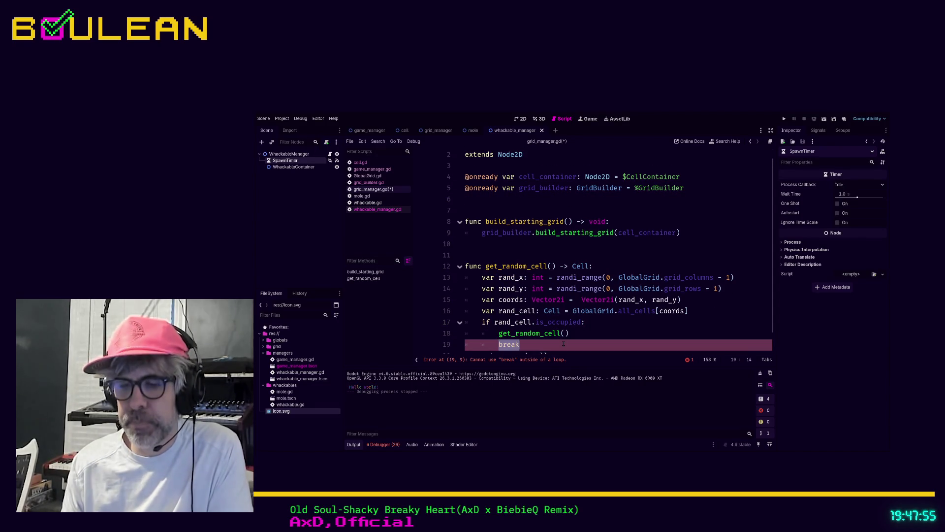
pyautogui.write('return')
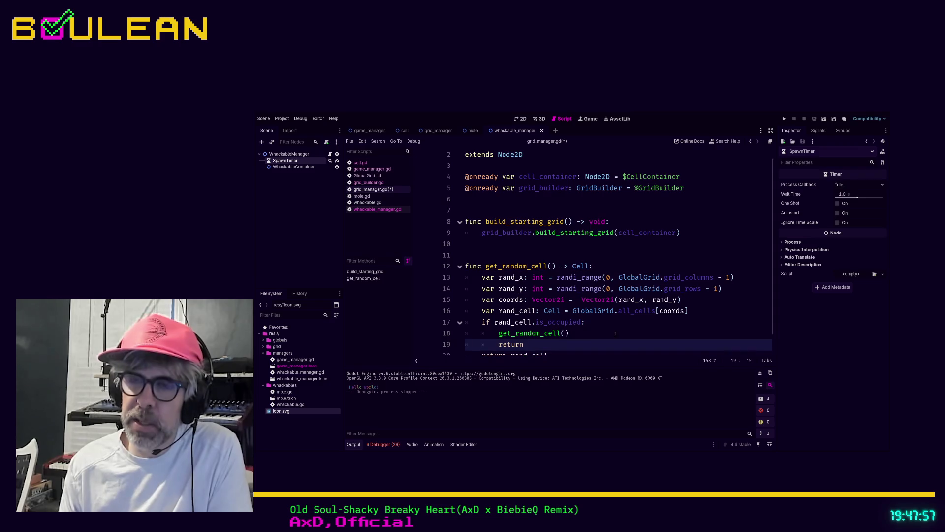
pyautogui.scroll(-1, 591, 340)
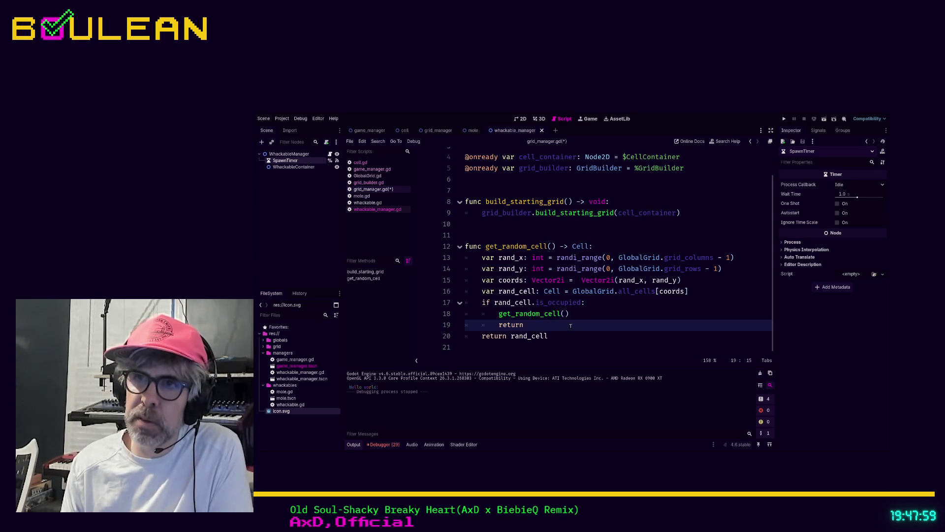
pyautogui.press('Return')
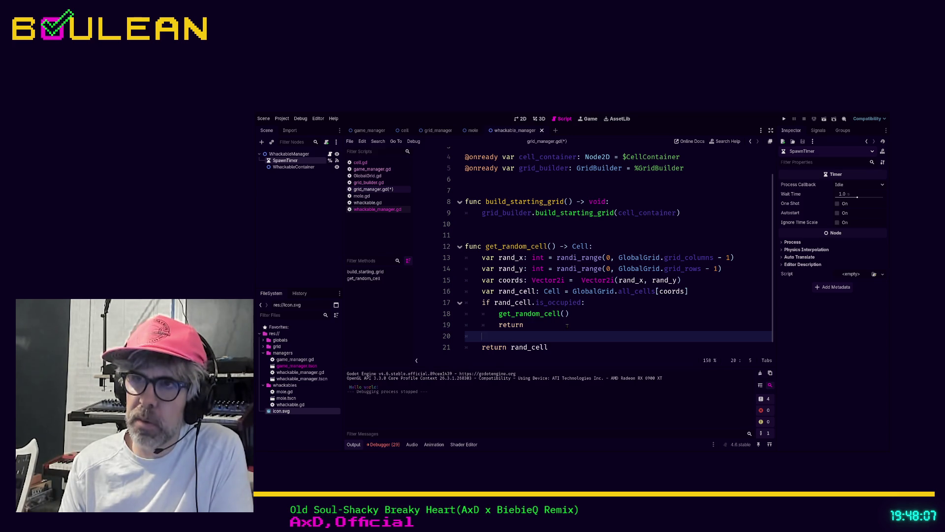
pyautogui.write('else:')
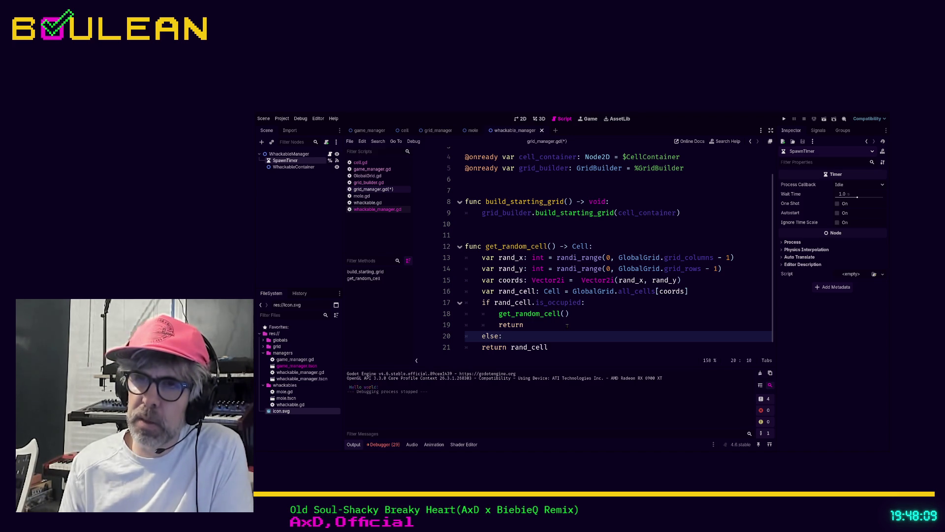
pyautogui.press('Down')
pyautogui.press('Home')
pyautogui.press('Tab')
pyautogui.click(567, 325)
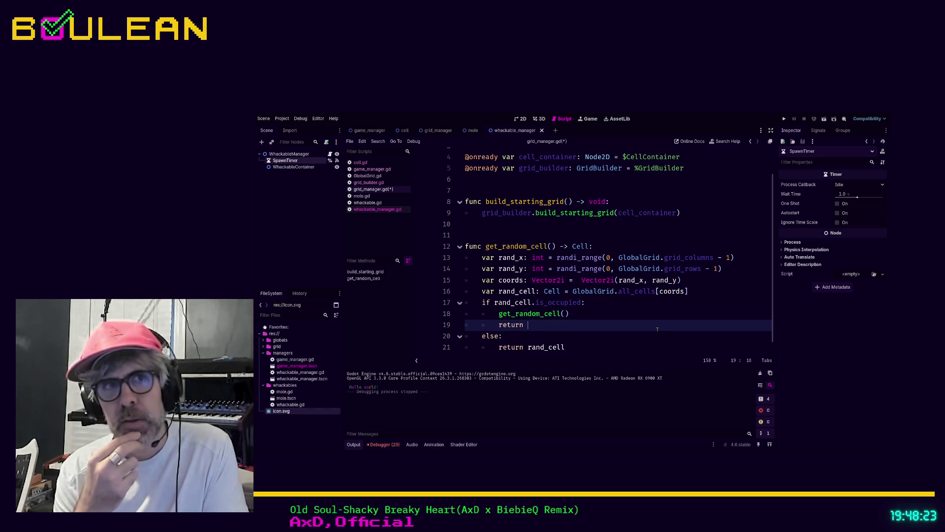
pyautogui.hotkey('ctrl', 's')
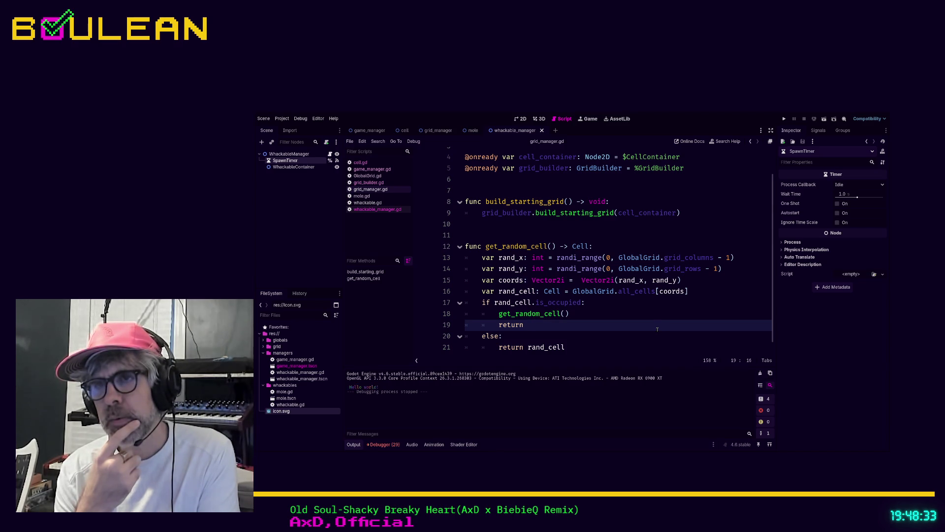
pyautogui.press('F5')
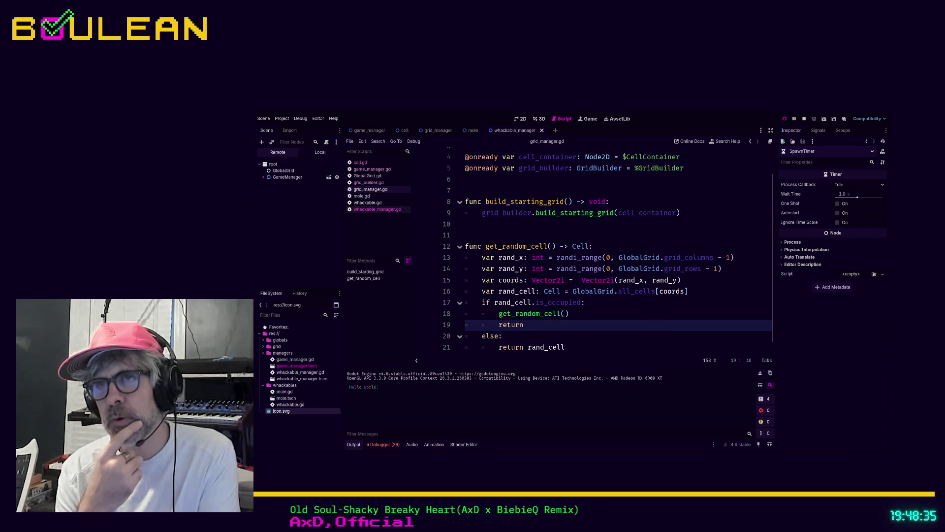
# Stop the game, rerun it from game_manager.gd, stop it again and reopen grid_manager.gd.
pyautogui.press('F8')
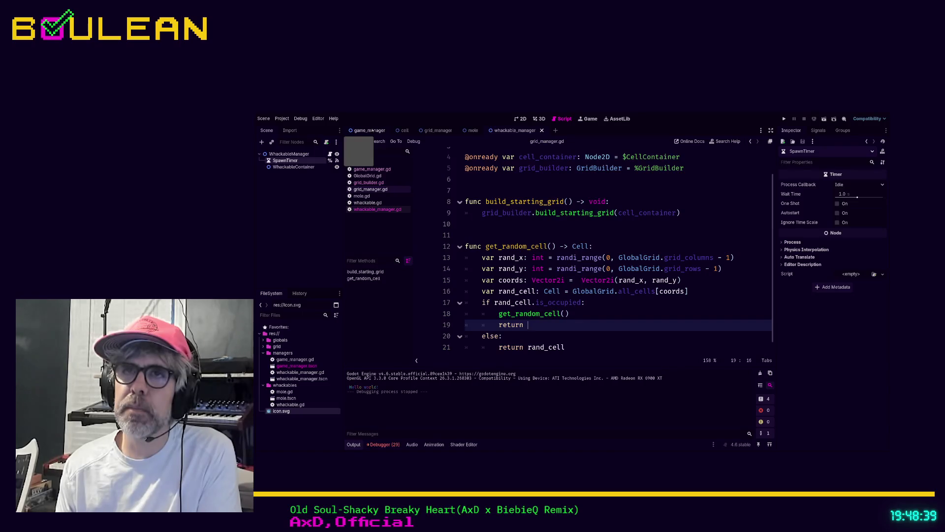
pyautogui.click(370, 130)
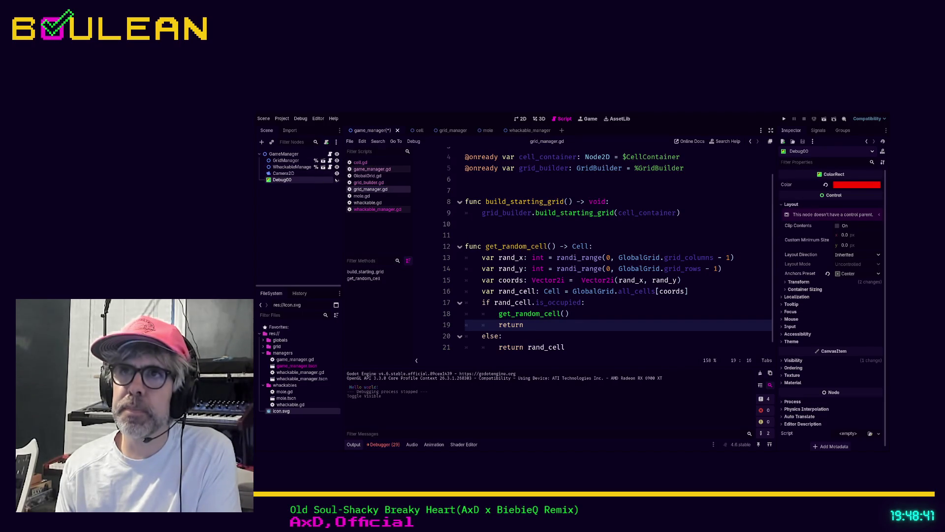
pyautogui.click(619, 193)
pyautogui.press('F5')
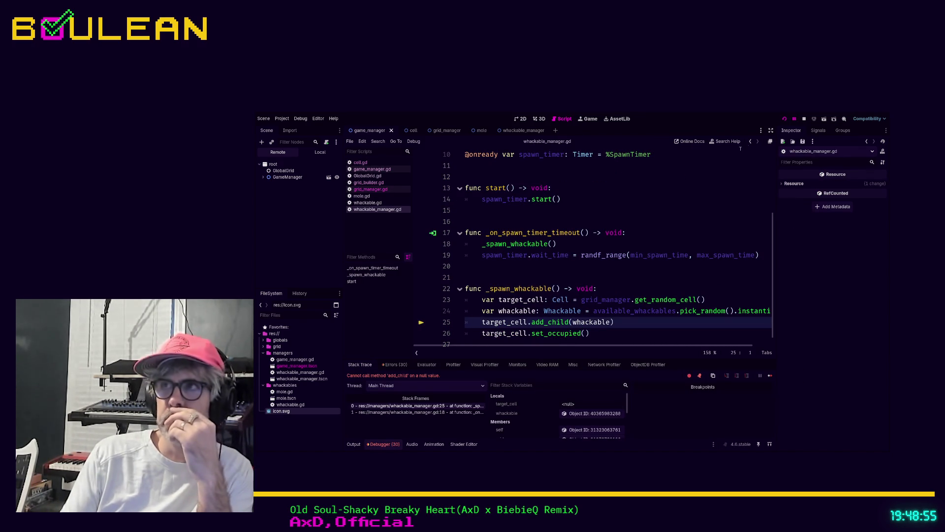
pyautogui.click(804, 119)
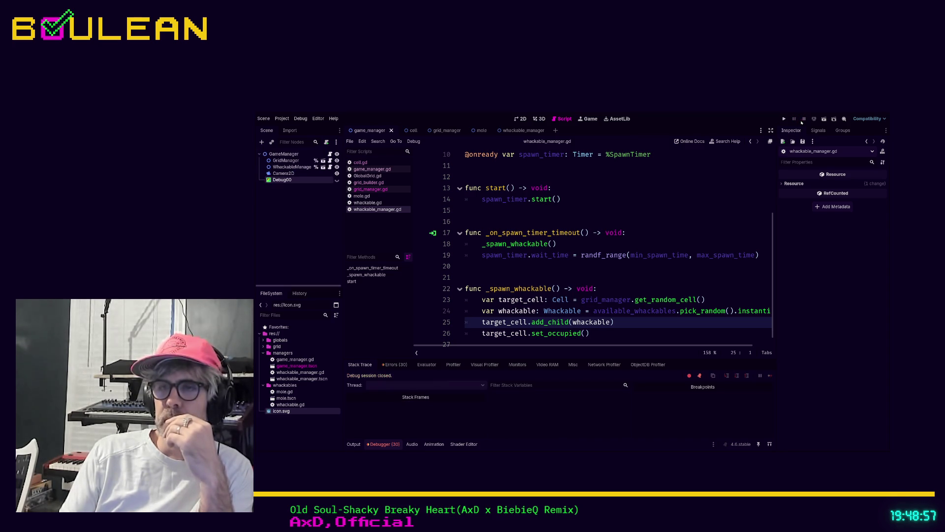
pyautogui.scroll(-1, 647, 238)
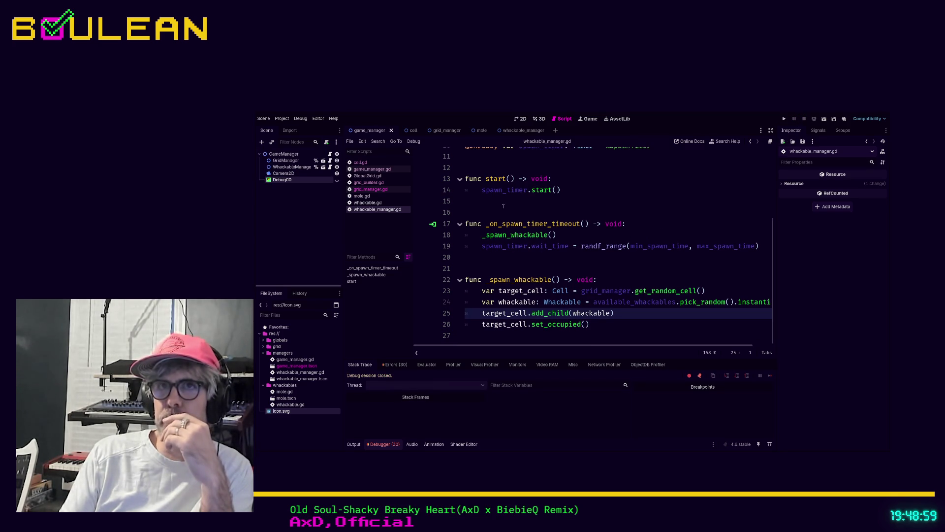
pyautogui.click(380, 189)
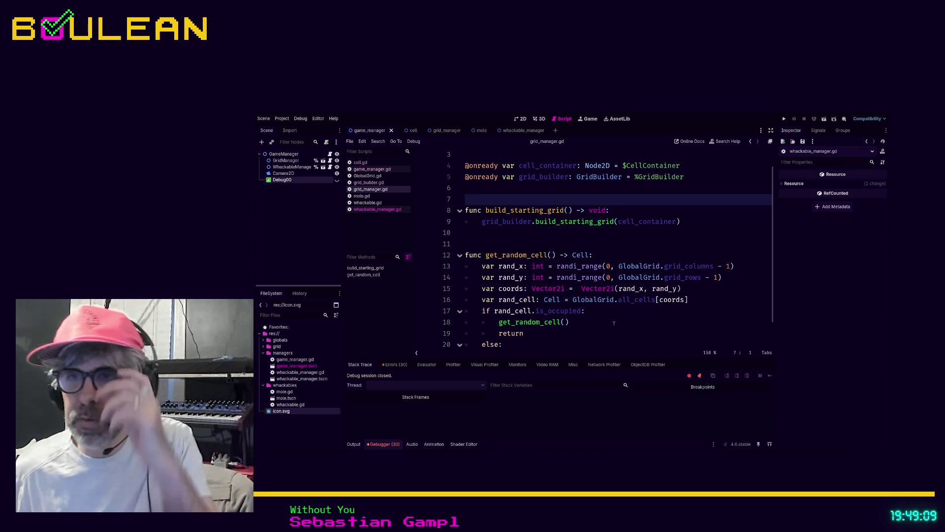
# Delete the return line and add return right after the recursive get_random_cell() call.
pyautogui.scroll(-1, 611, 323)
pyautogui.moveTo(611, 322); pyautogui.dragTo(453, 292)
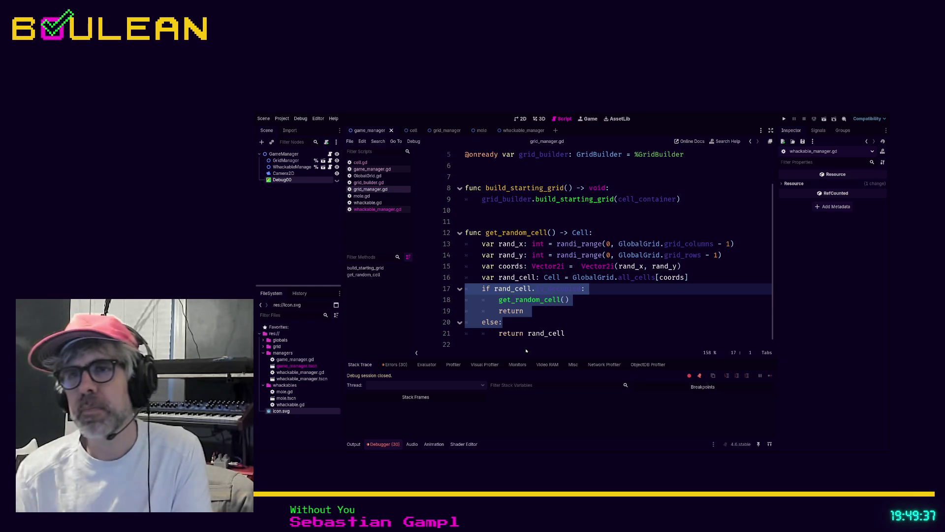
pyautogui.click(544, 313)
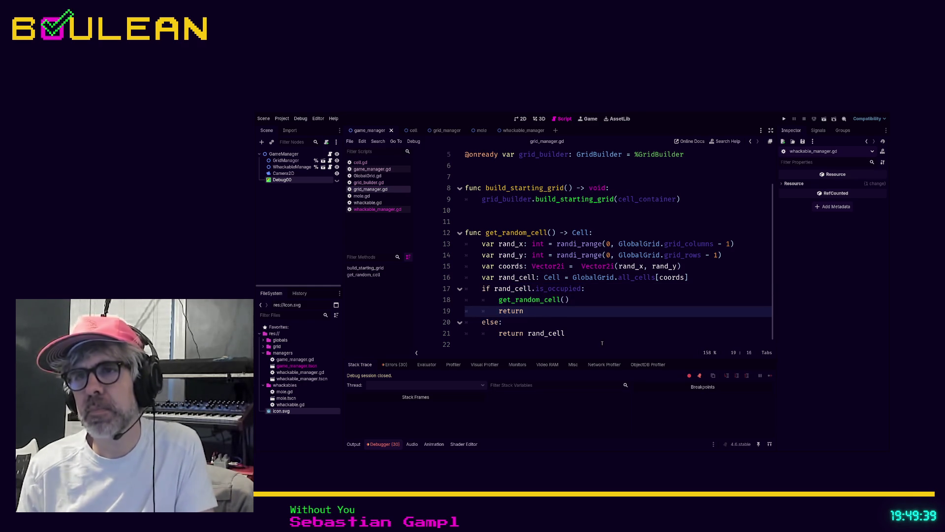
pyautogui.hotkey('shift', 'Home')
pyautogui.press('BackSpace')
pyautogui.press('BackSpace')
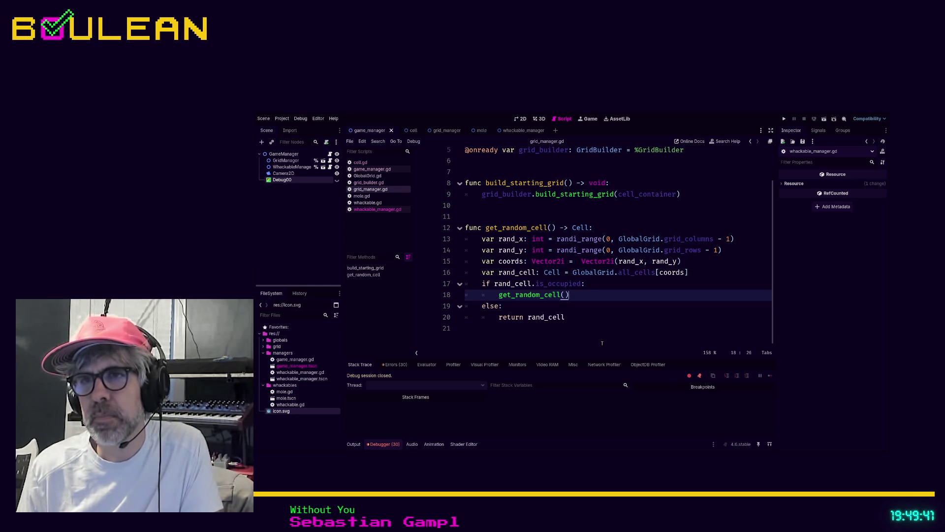
pyautogui.press('Up')
pyautogui.scroll(1, 601, 342)
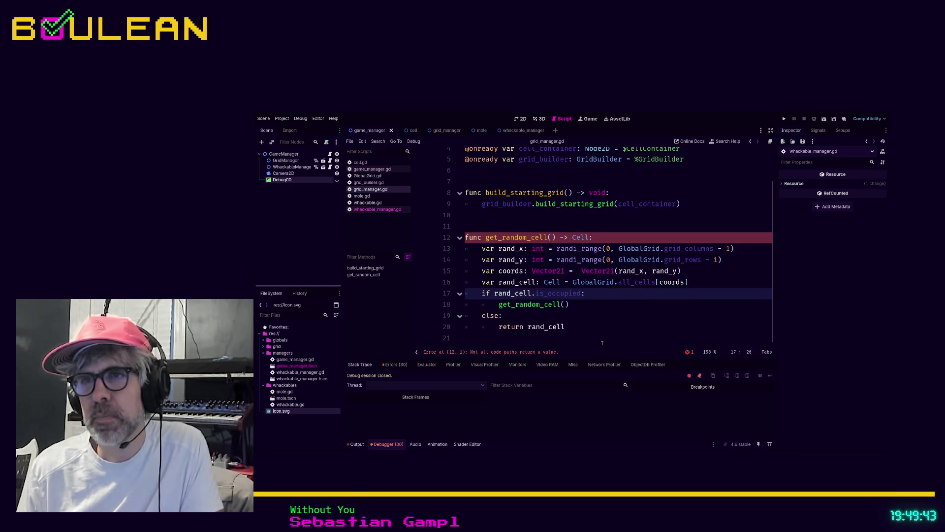
pyautogui.press('Down')
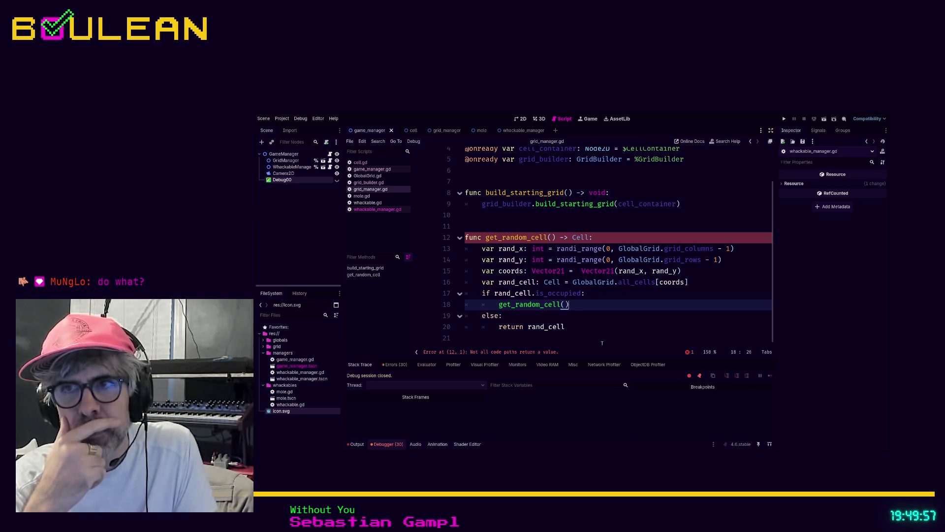
pyautogui.press('Return')
pyautogui.write('return')
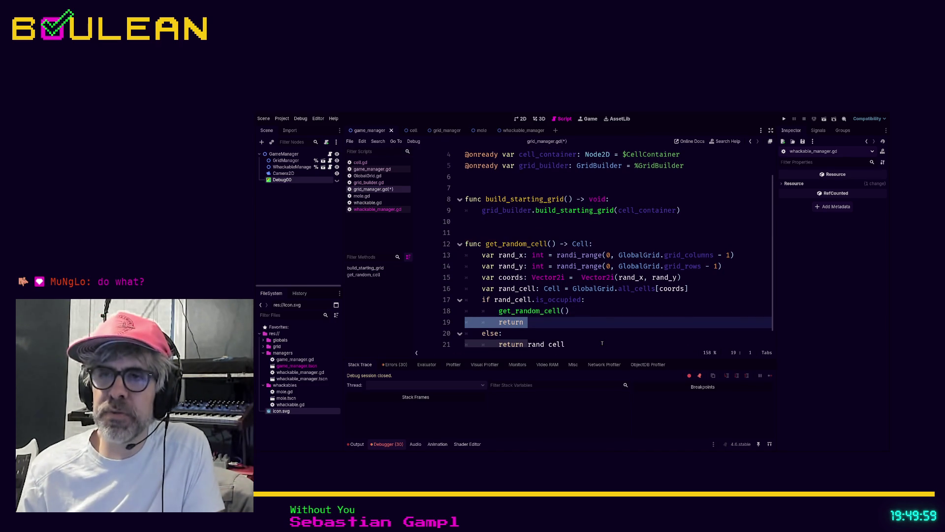
pyautogui.press('Down')
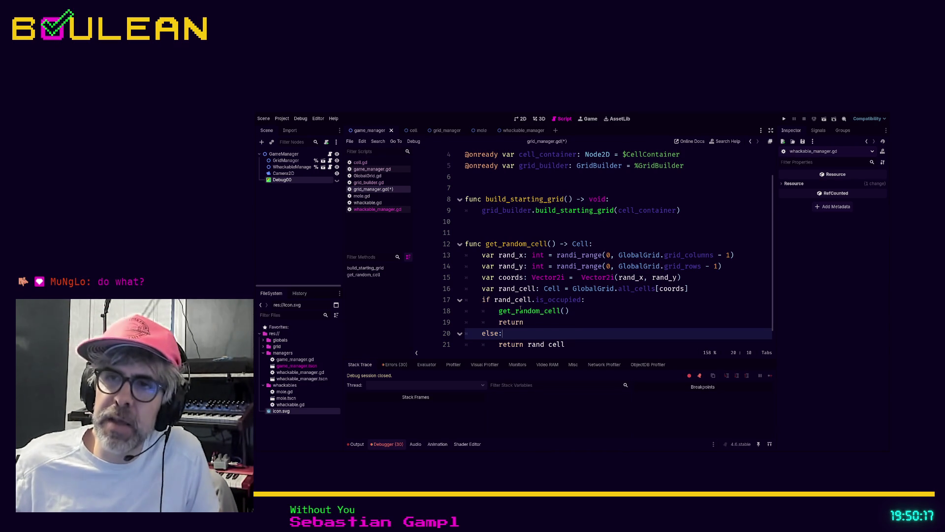
# Comment out the if/else block and dedent return rand_cell to function level.
pyautogui.moveTo(585, 309); pyautogui.dragTo(476, 308)
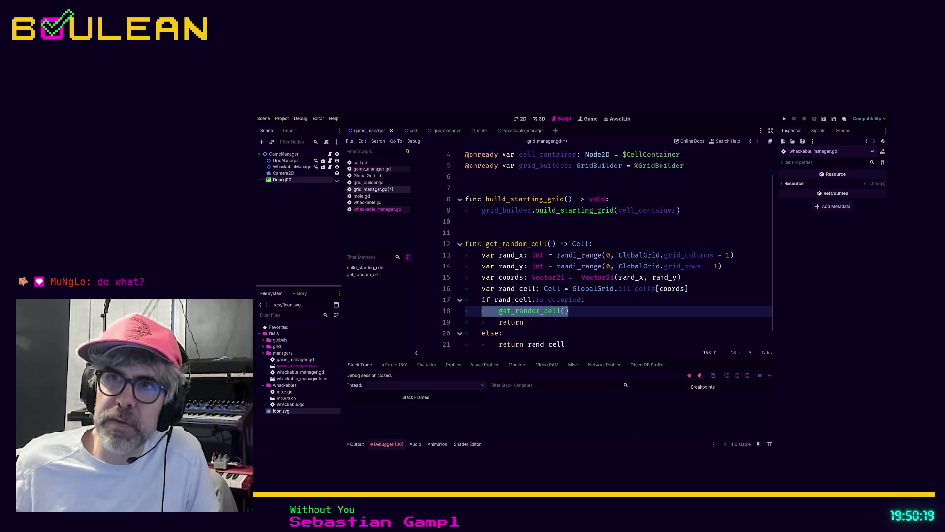
pyautogui.moveTo(594, 244); pyautogui.dragTo(466, 244)
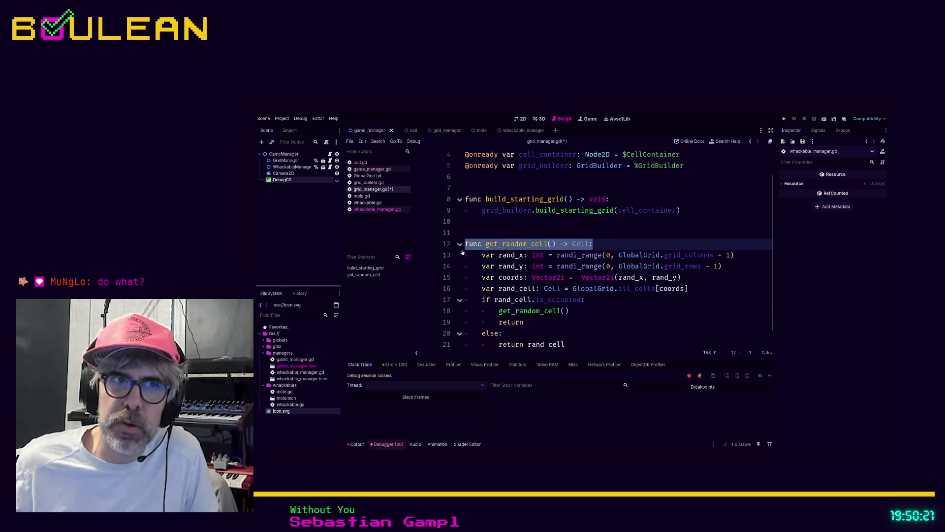
pyautogui.press('End')
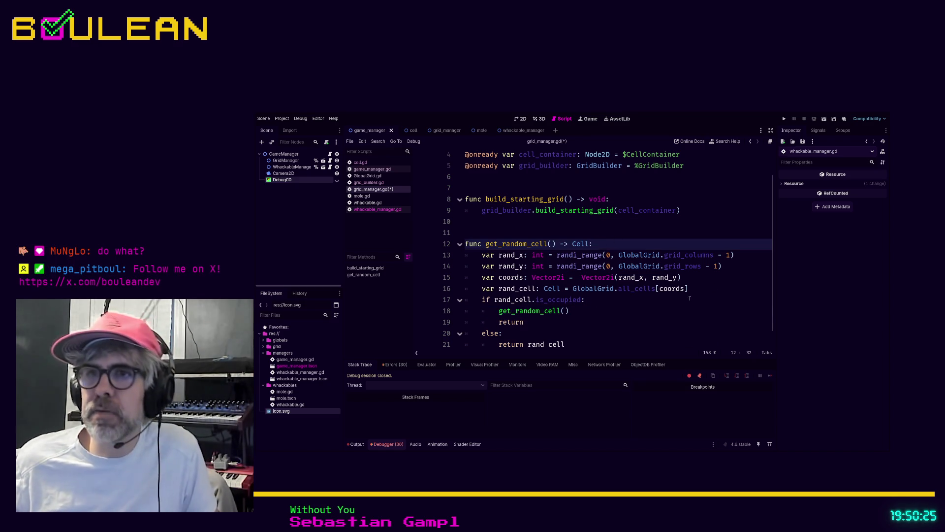
pyautogui.moveTo(524, 334); pyautogui.dragTo(456, 302)
pyautogui.hotkey('ctrl', 'k')
pyautogui.press('Down')
pyautogui.press('Down')
pyautogui.press('Down')
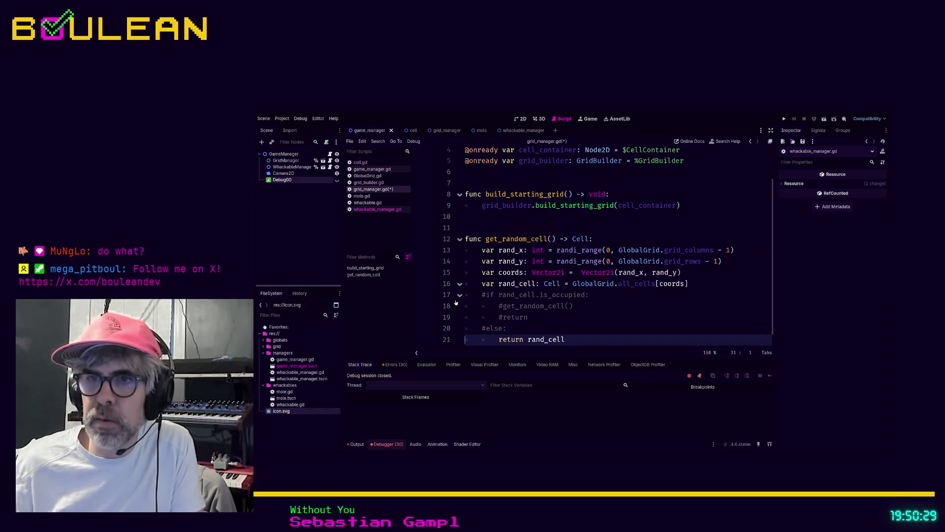
pyautogui.hotkey('shift', 'Tab')
pyautogui.press('Up')
pyautogui.press('Up')
pyautogui.press('Up')
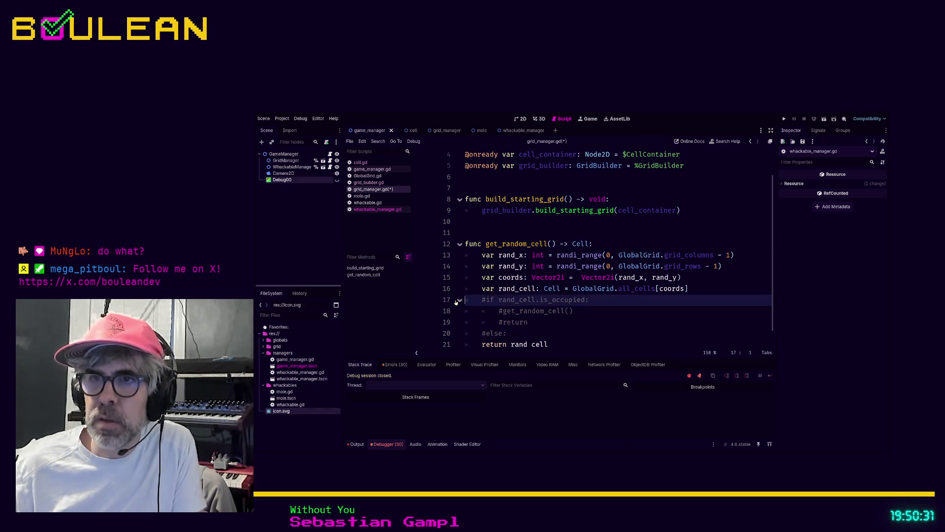
pyautogui.press('Down')
# Start a new rand_cell.is_occupied check, then delete the unfinished lines again.
pyautogui.press('Return')
pyautogui.press('Up')
pyautogui.press('Tab')
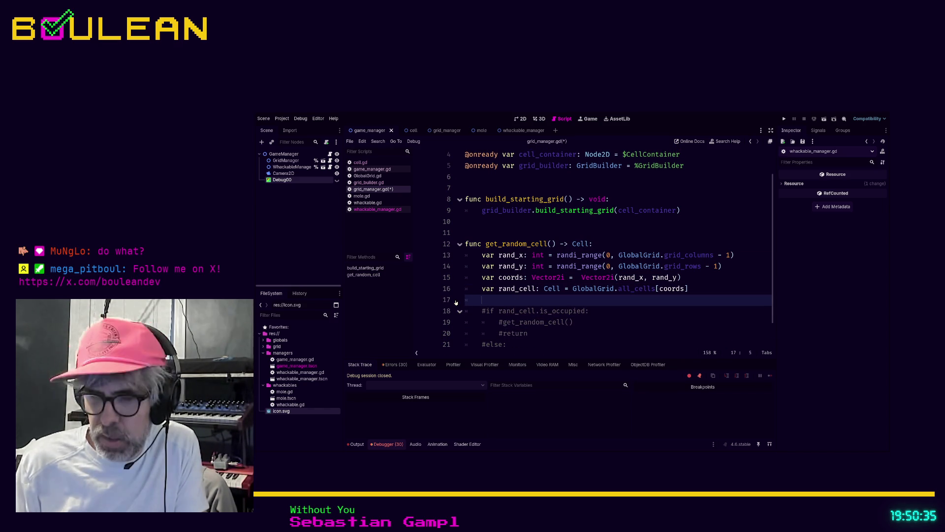
pyautogui.write('rand_cell')
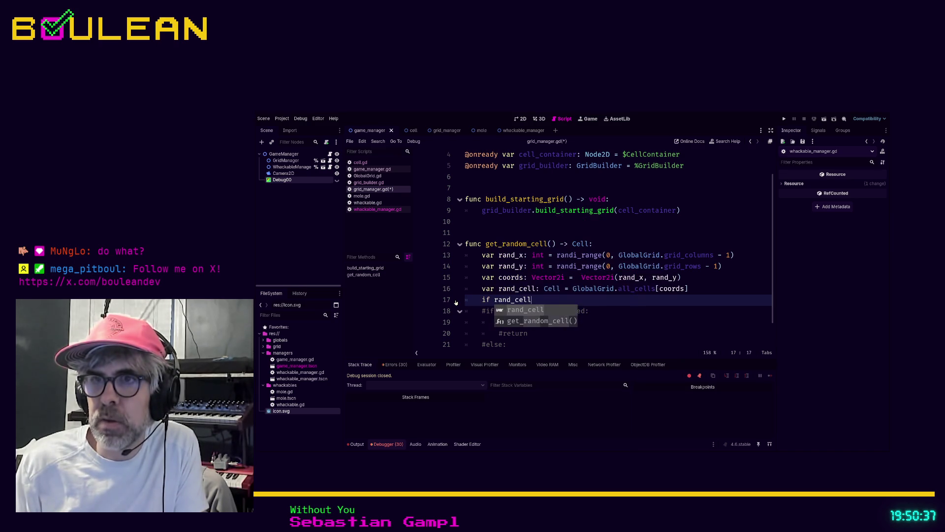
pyautogui.write('.is_')
pyautogui.press('Return')
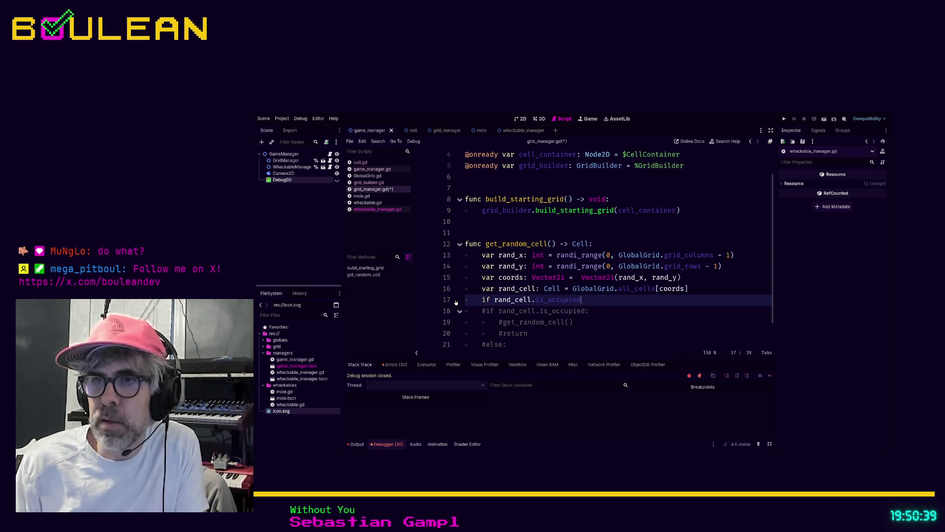
pyautogui.write(':')
pyautogui.press('Return')
pyautogui.write('rand_')
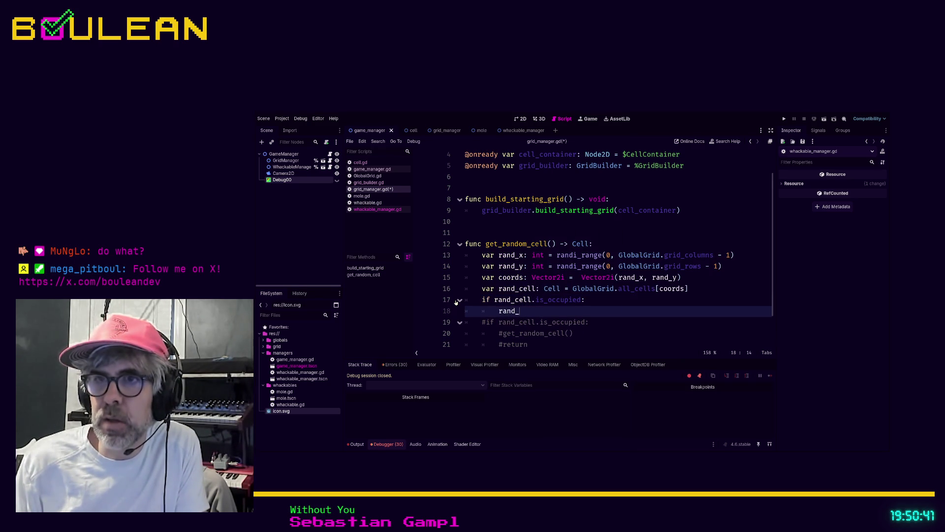
pyautogui.write('cell = Glo')
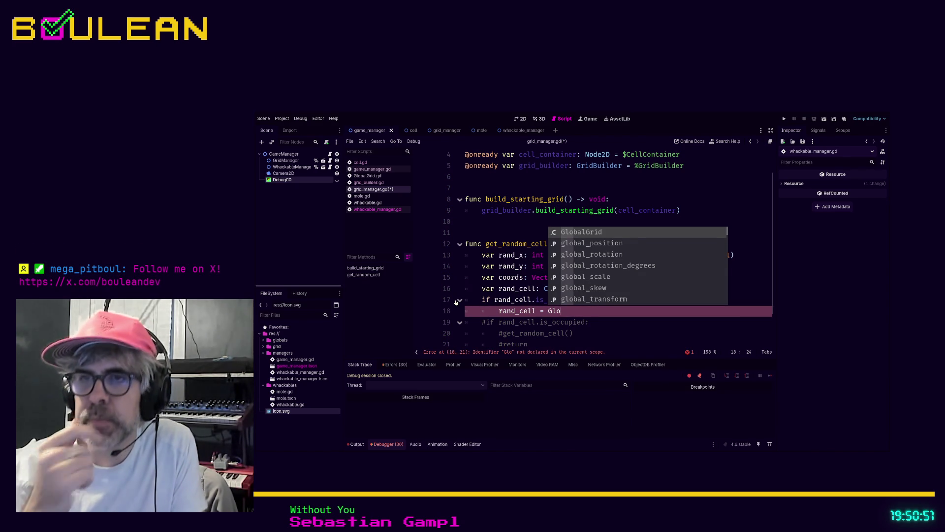
pyautogui.hotkey('shift', 'Home')
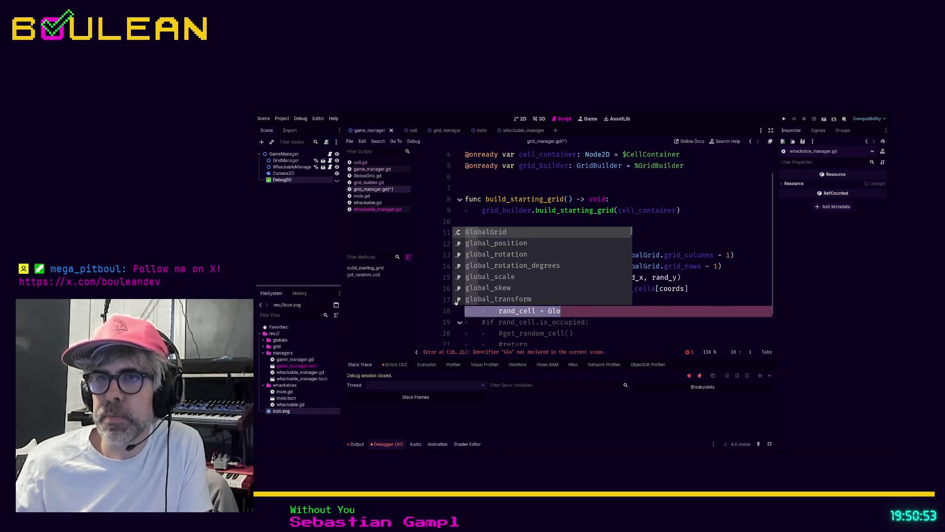
pyautogui.hotkey('shift', 'Up')
pyautogui.press('BackSpace')
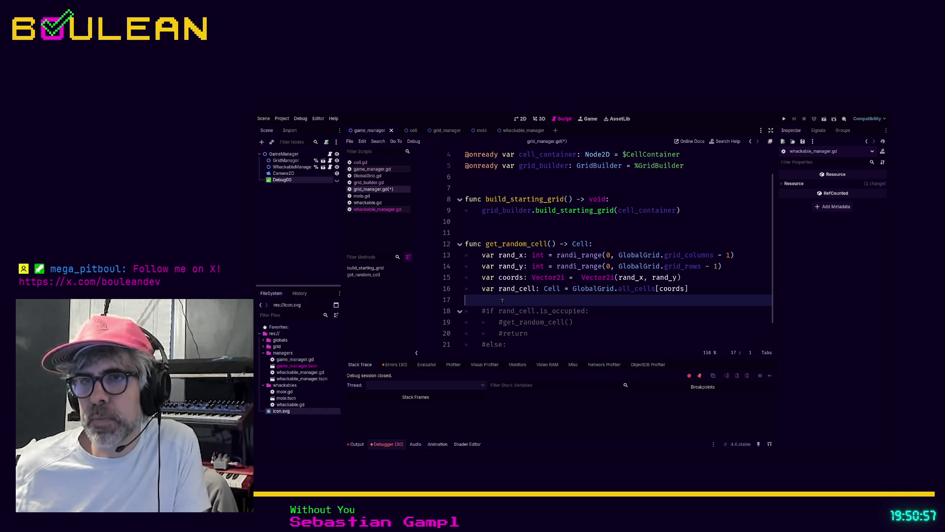
pyautogui.scroll(-1, 566, 303)
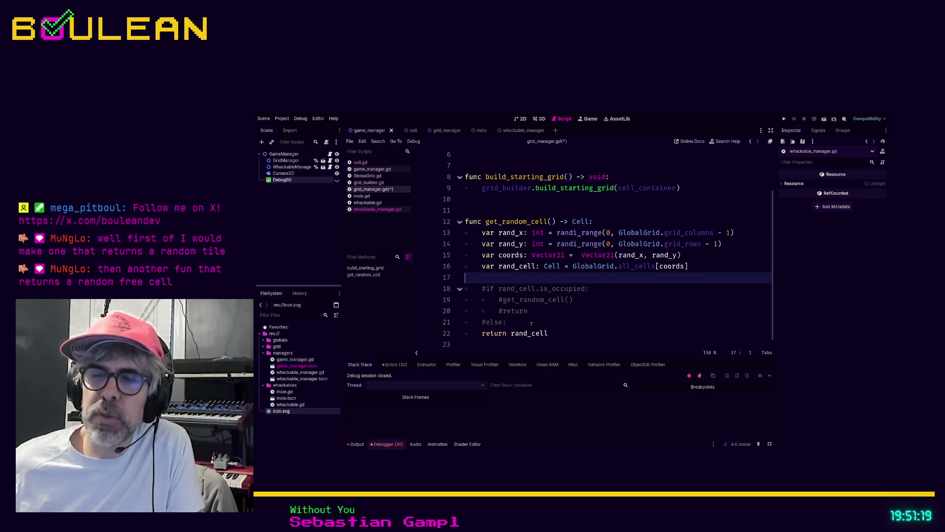
# Delete the commented-out occupancy lines so get_random_cell ends with return rand_cell, then add blank lines.
pyautogui.click(561, 322)
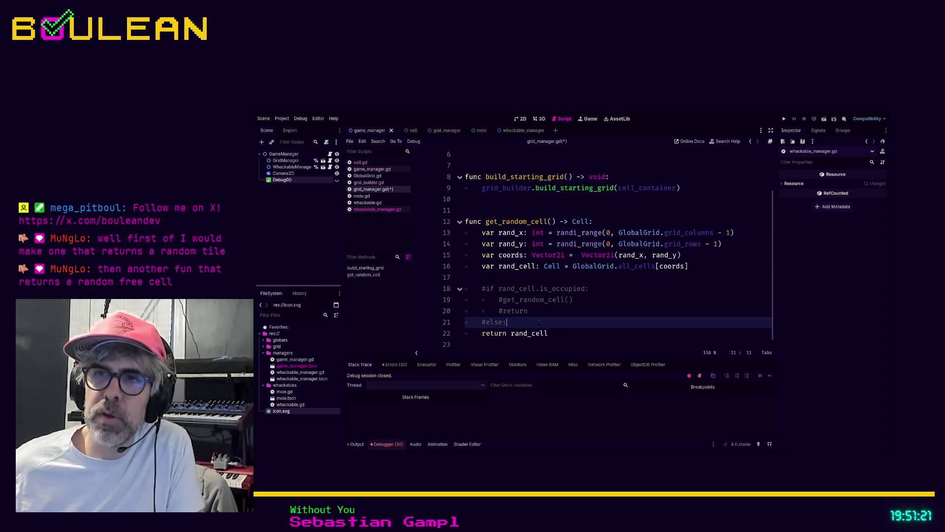
pyautogui.keyDown('shift'); pyautogui.click(457, 281); pyautogui.keyUp('shift')
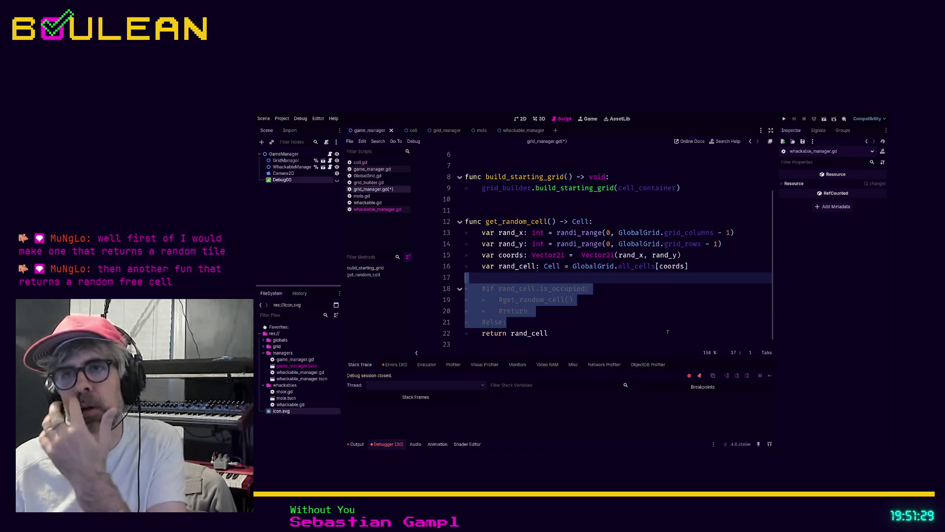
pyautogui.press('BackSpace')
pyautogui.press('Delete')
pyautogui.press('End')
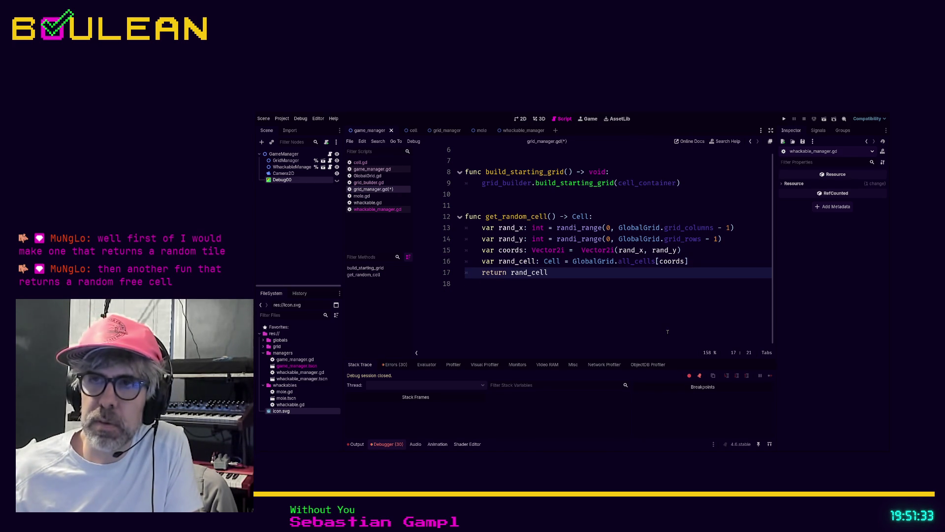
pyautogui.press('Return')
pyautogui.press('Return')
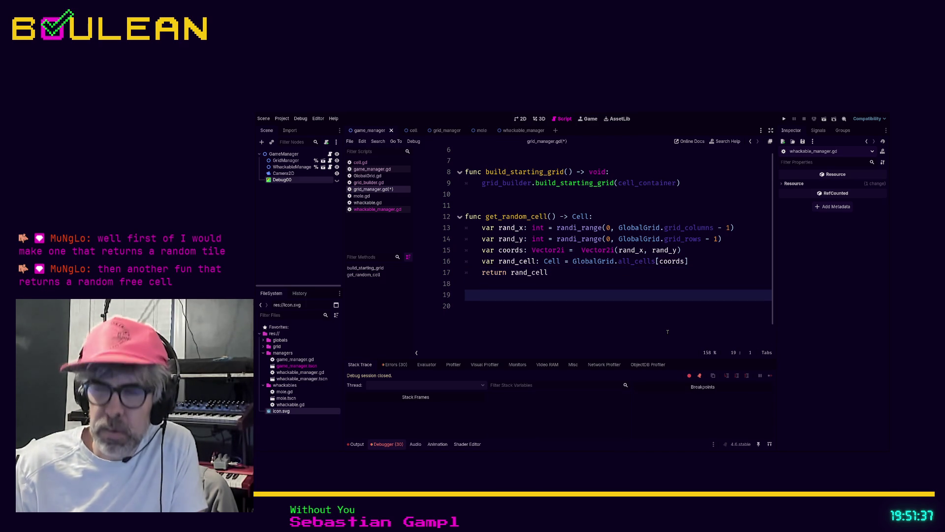
# Declare 'func get_random_unoccupied_cell() -> Cell:' on line 20, fixing typos, and begin its body.
pyautogui.press('Return')
pyautogui.write('func get')
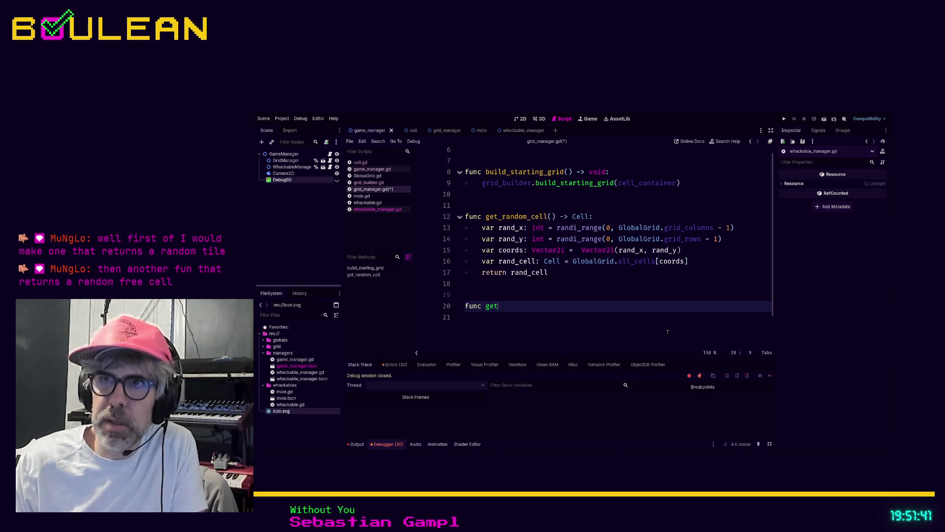
pyautogui.write('_random_unocc')
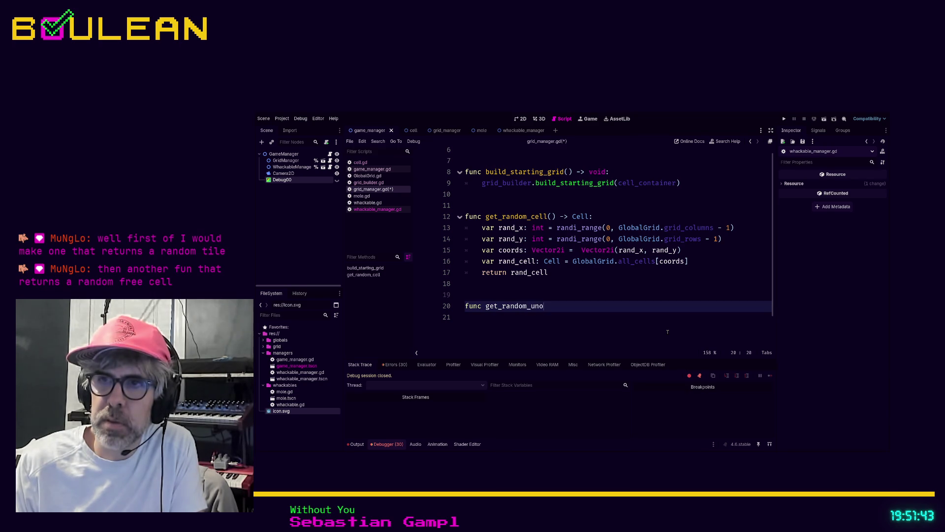
pyautogui.write('ipoed_')
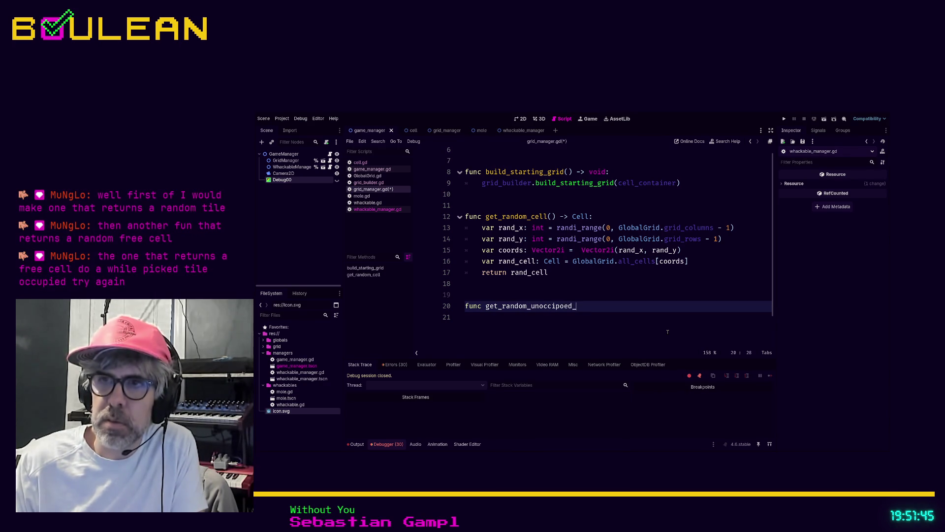
pyautogui.press('BackSpace')
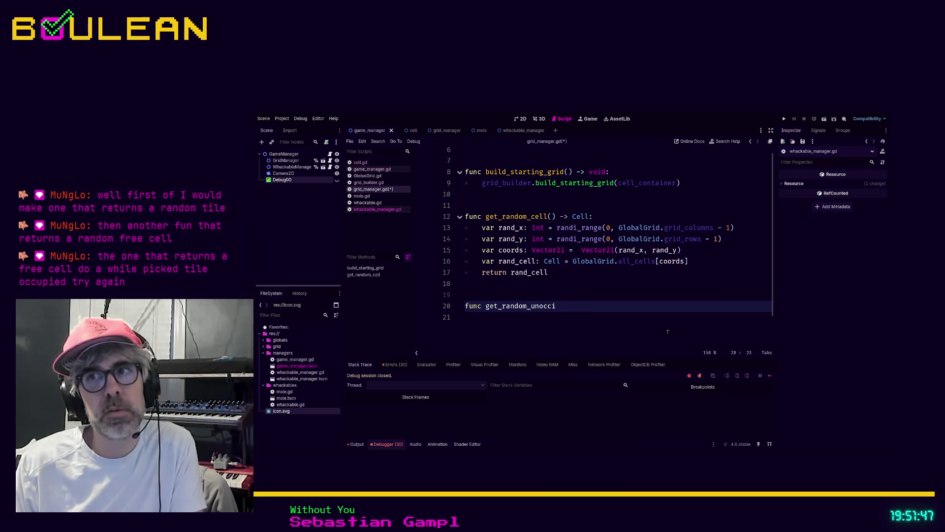
pyautogui.press('BackSpace')
pyautogui.write('upied')
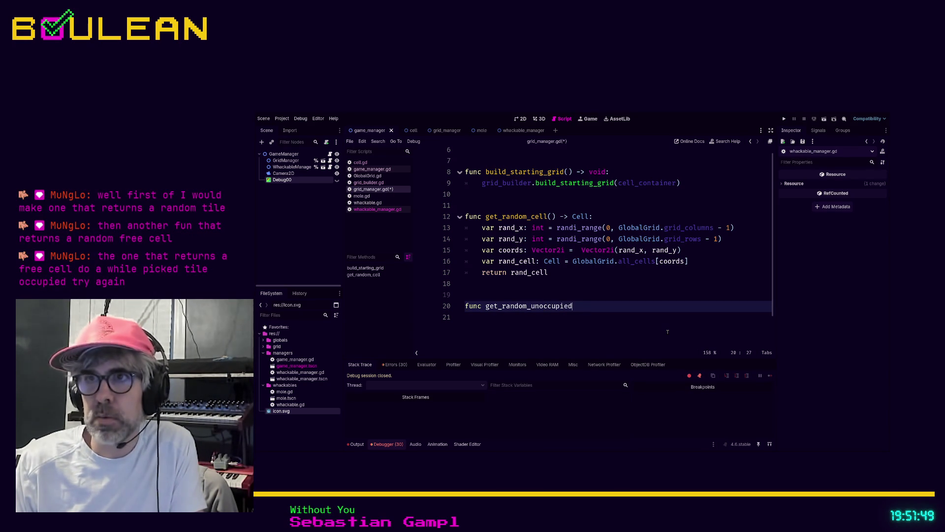
pyautogui.write('_cell() -')
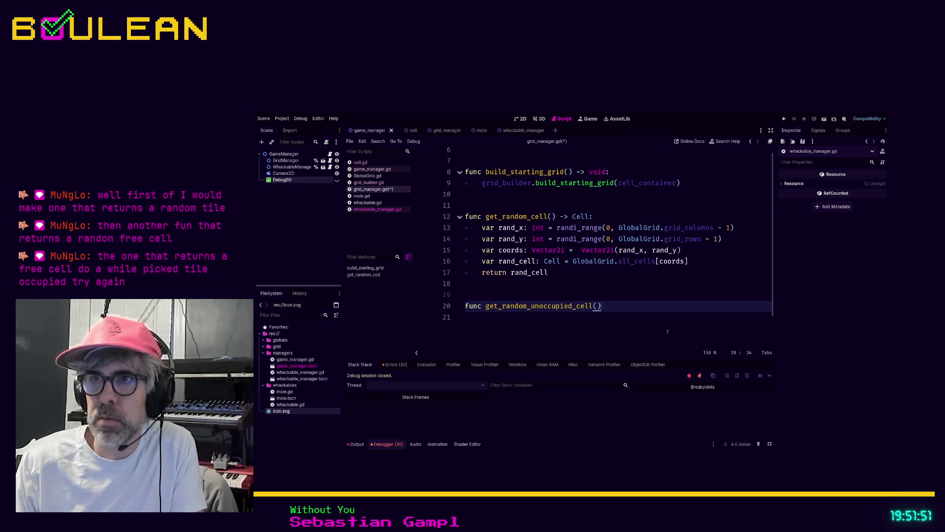
pyautogui.write('> cel')
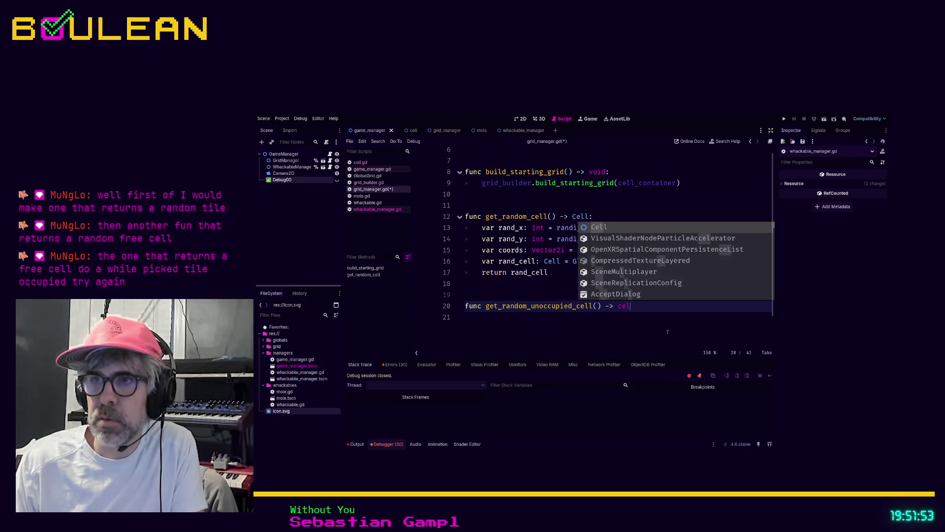
pyautogui.press('BackSpace')
pyautogui.write('Cell')
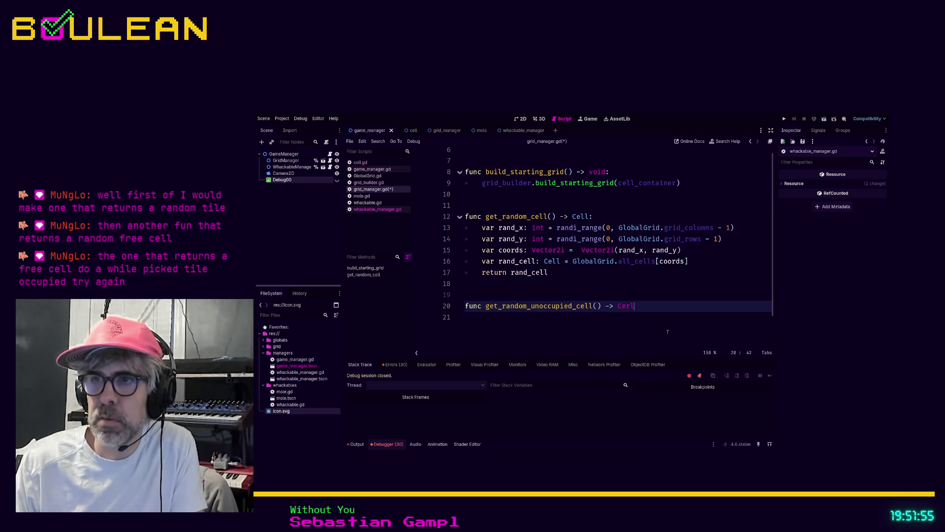
pyautogui.write(':')
pyautogui.press('Return')
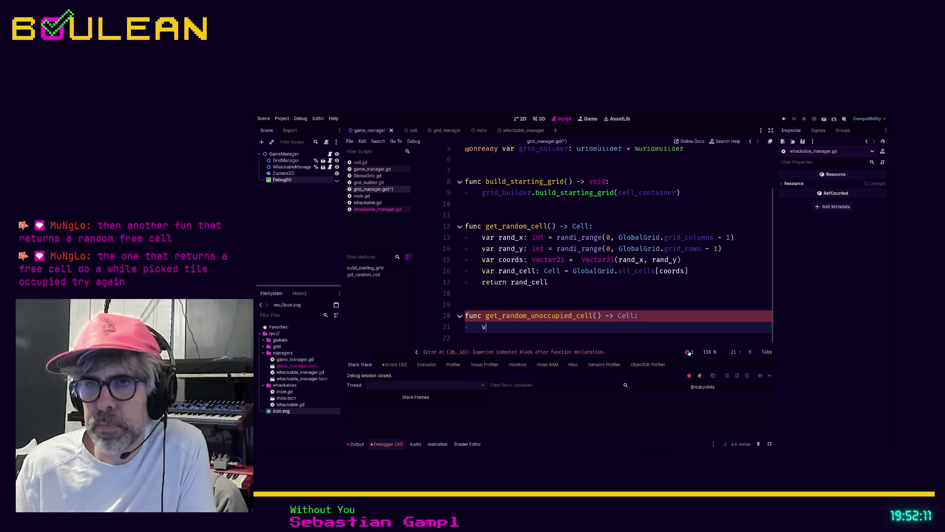
# Write 'var unoccupied_cell: Cell = get_random_cell()' as the first body line and begin an if condition.
pyautogui.write('var cell')
pyautogui.press('Escape')
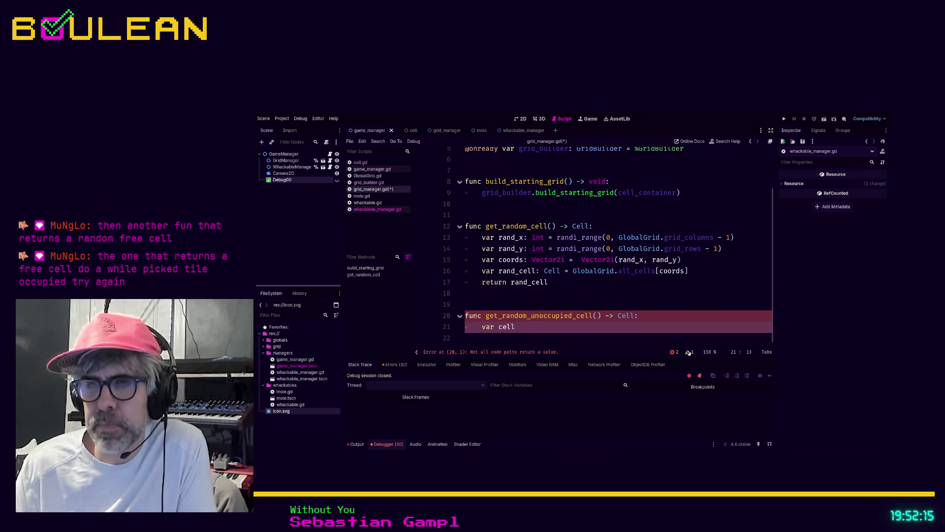
pyautogui.press('BackSpace')
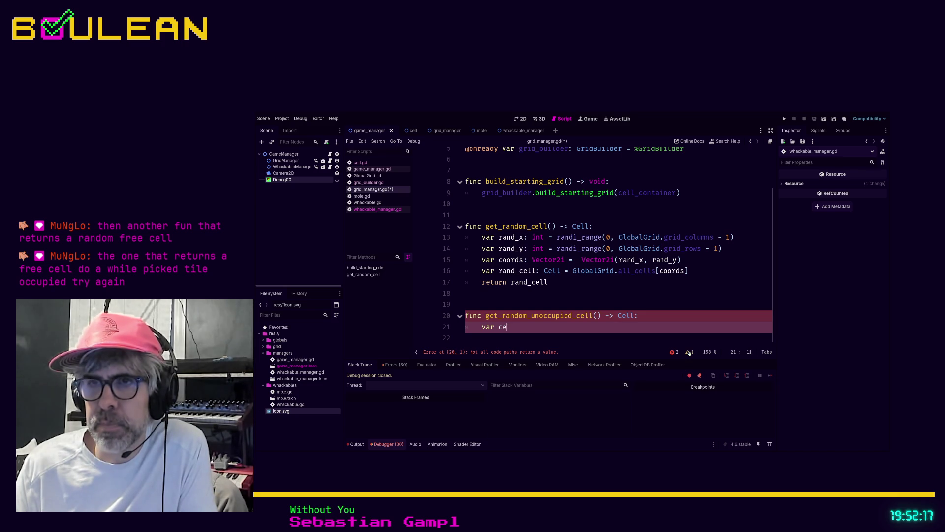
pyautogui.write('uno')
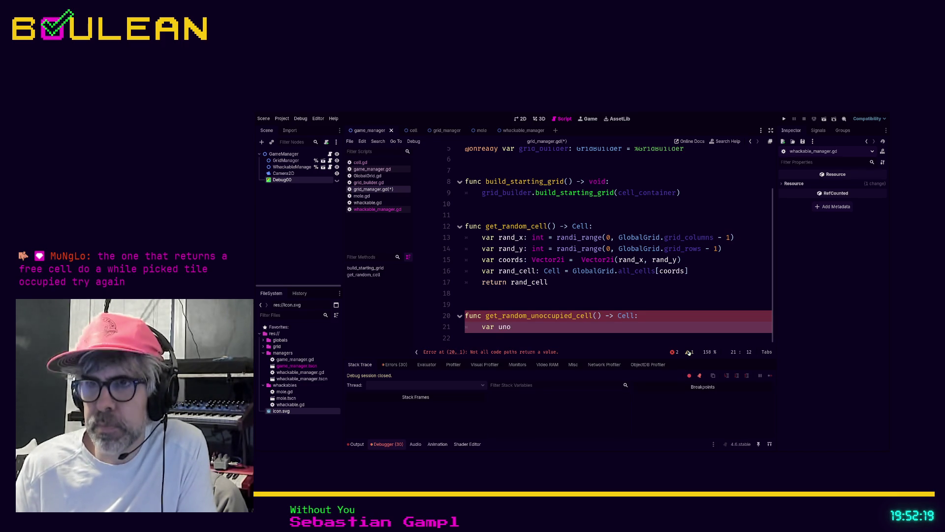
pyautogui.write('ccupied_cel')
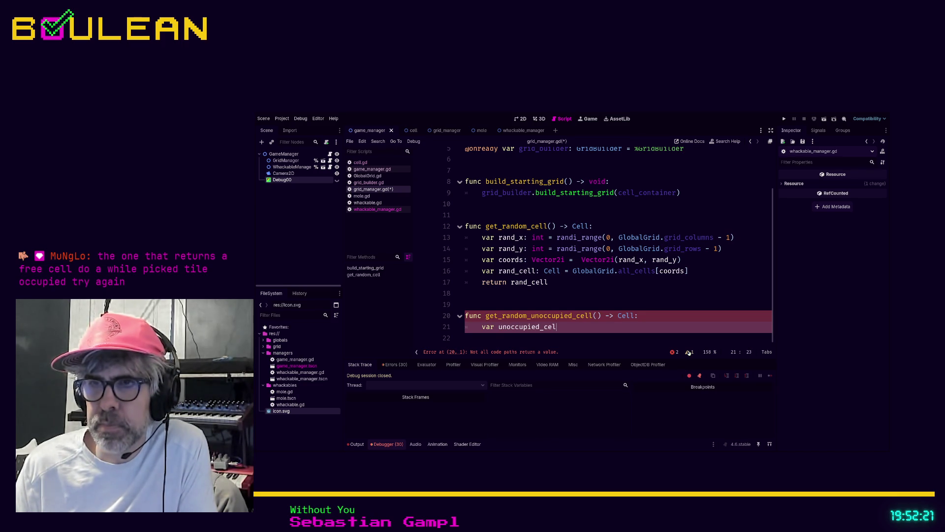
pyautogui.write('l: Cell = get')
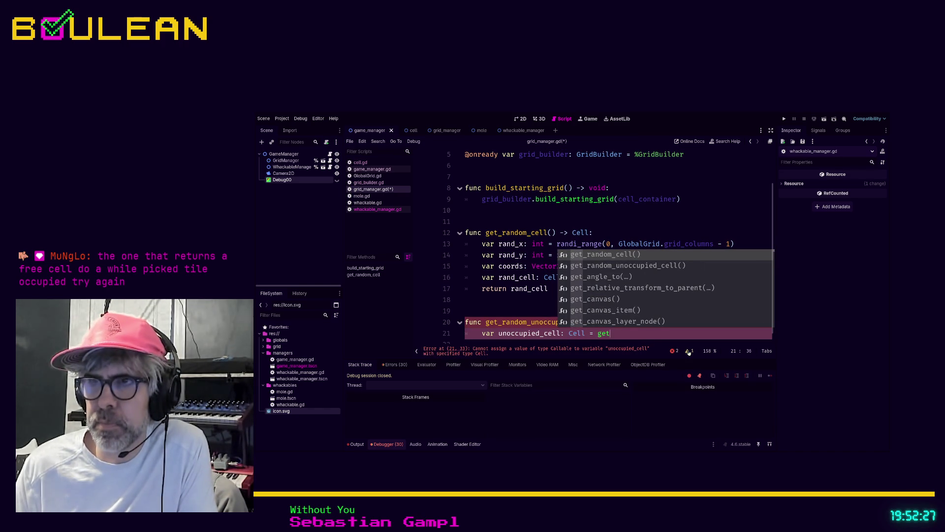
pyautogui.press('Return')
pyautogui.scroll(-1, 699, 286)
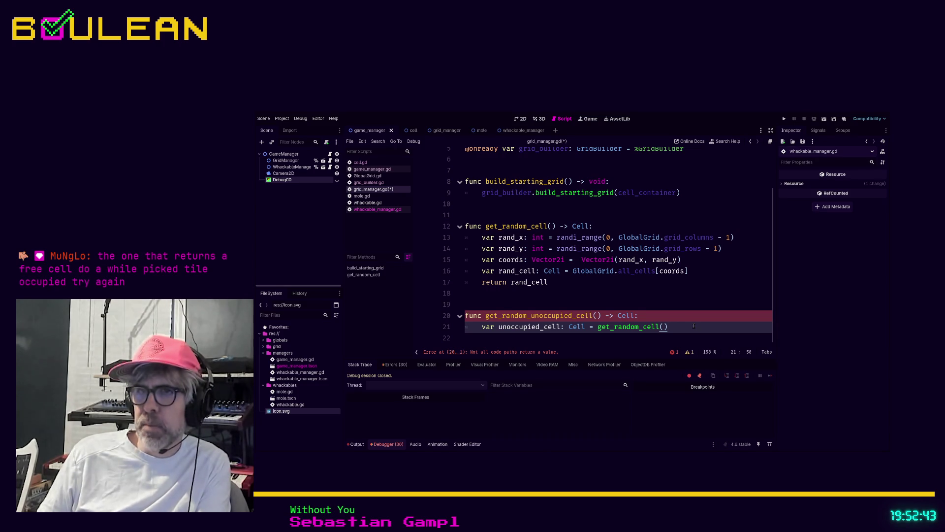
pyautogui.press('Return')
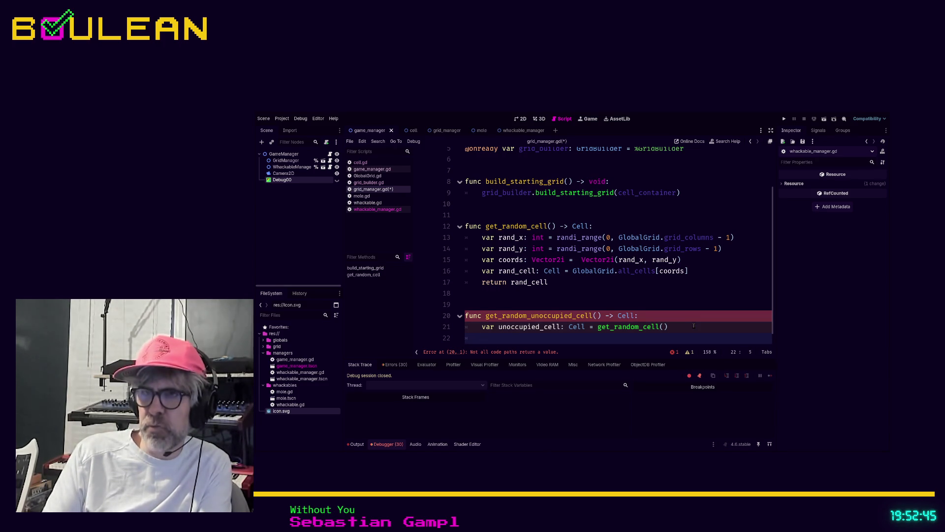
pyautogui.write('if u')
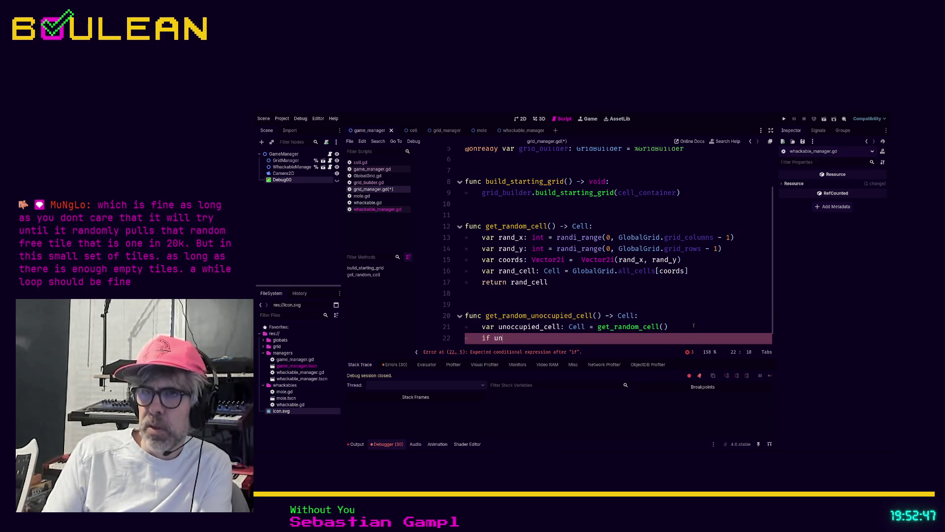
pyautogui.write('n')
# Rename the variable to random_cell and write 'if random_cell.is_occupied:' on line 22.
pyautogui.press('Escape')
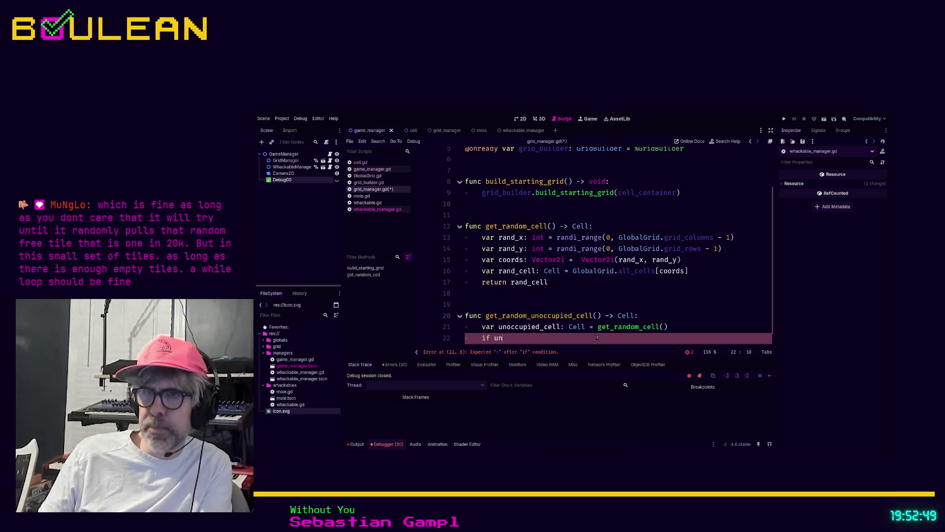
pyautogui.moveTo(543, 327)
pyautogui.mouseDown()
pyautogui.moveTo(489, 328)
pyautogui.moveTo(499, 328)
pyautogui.mouseUp()
pyautogui.write('random_')
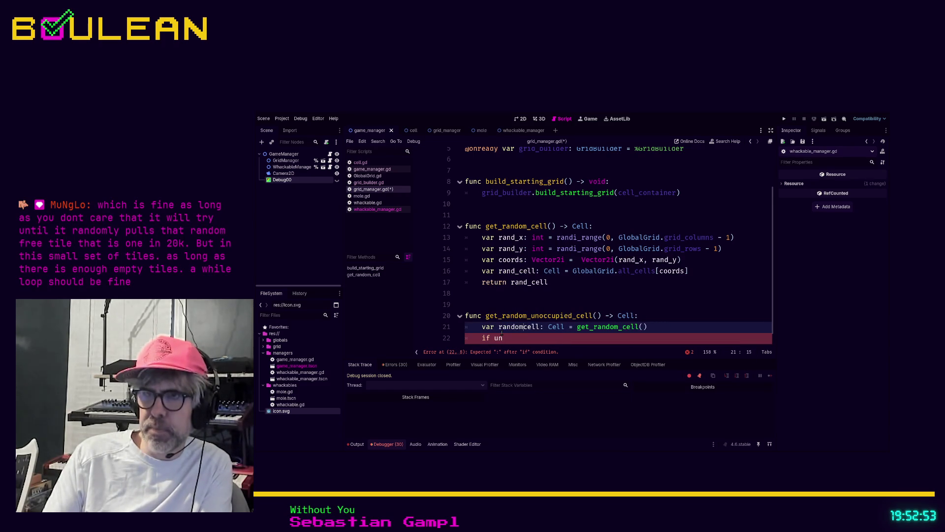
pyautogui.click(502, 335)
pyautogui.press('BackSpace')
pyautogui.press('BackSpace')
pyautogui.write('rand')
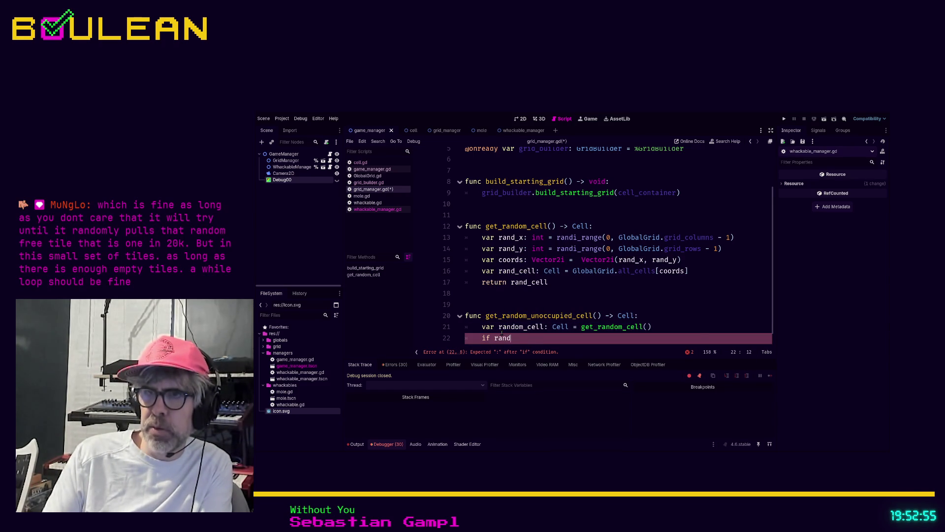
pyautogui.press('Return')
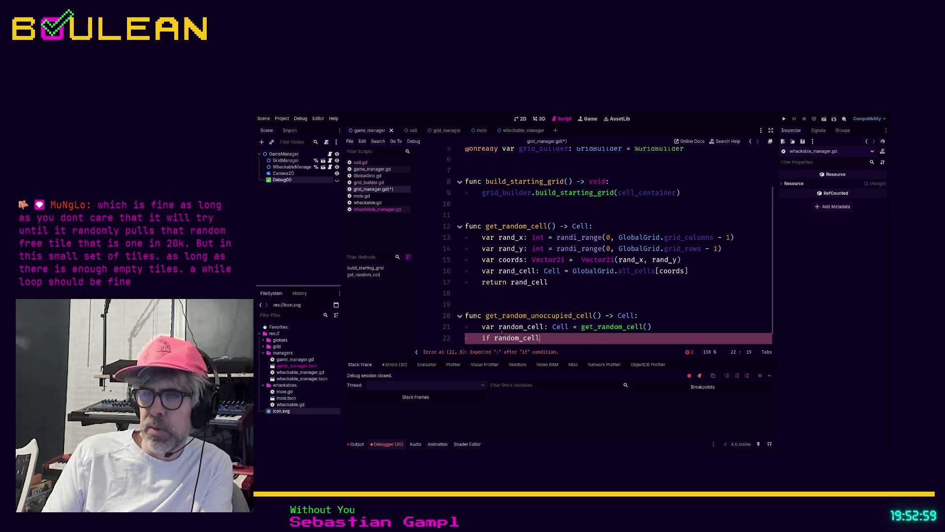
pyautogui.write('.')
pyautogui.press('Down')
pyautogui.press('Down')
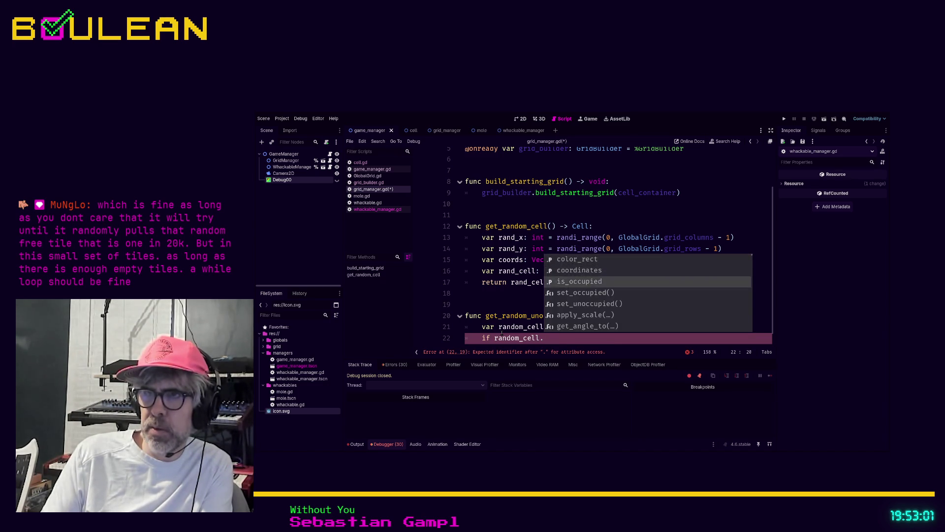
pyautogui.press('Return')
pyautogui.write(':')
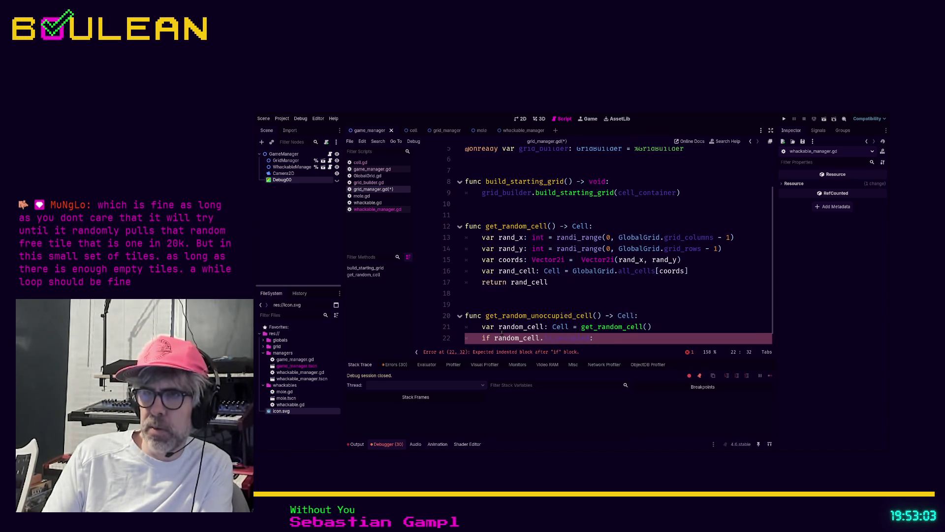
# Reassign random_cell = get_random_cell() inside the if, add 'return random_cell', and drop the stray ': Cell'.
pyautogui.press('Return')
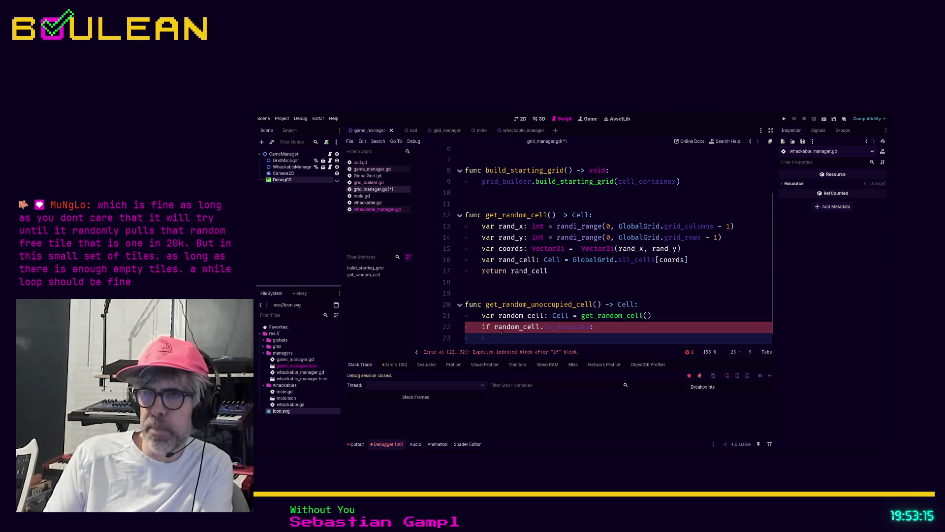
pyautogui.write('rand')
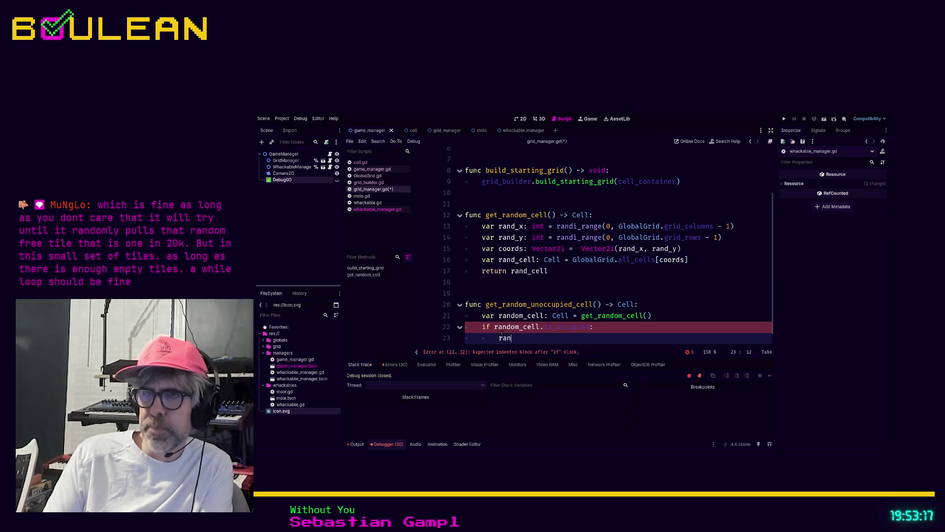
pyautogui.press('Return')
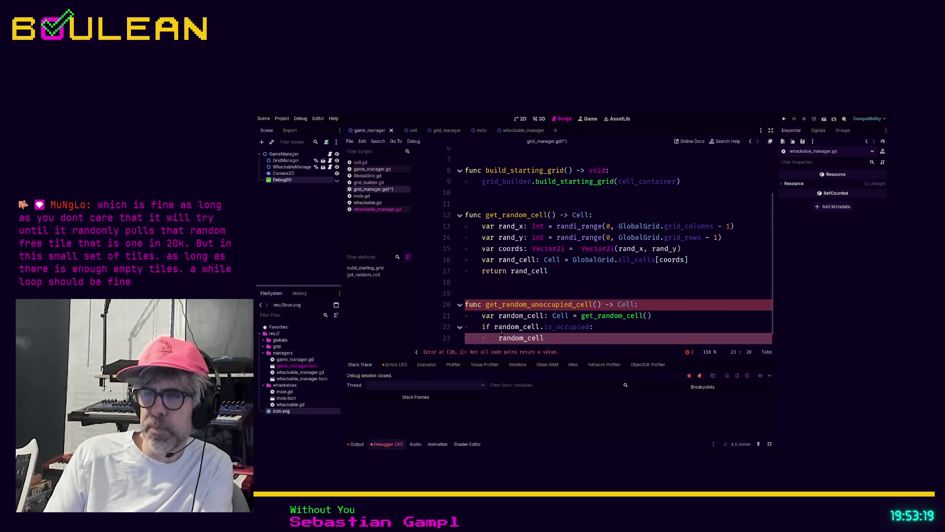
pyautogui.write(': C')
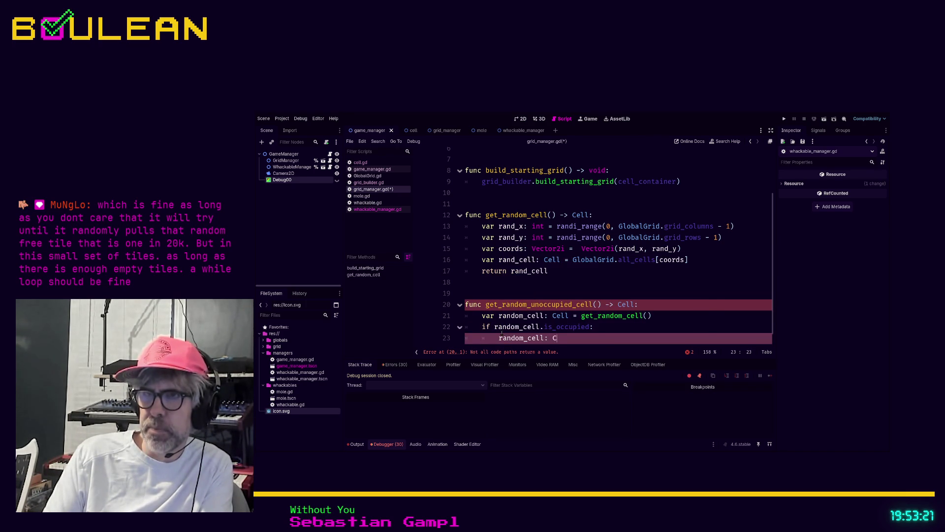
pyautogui.write('ell = ')
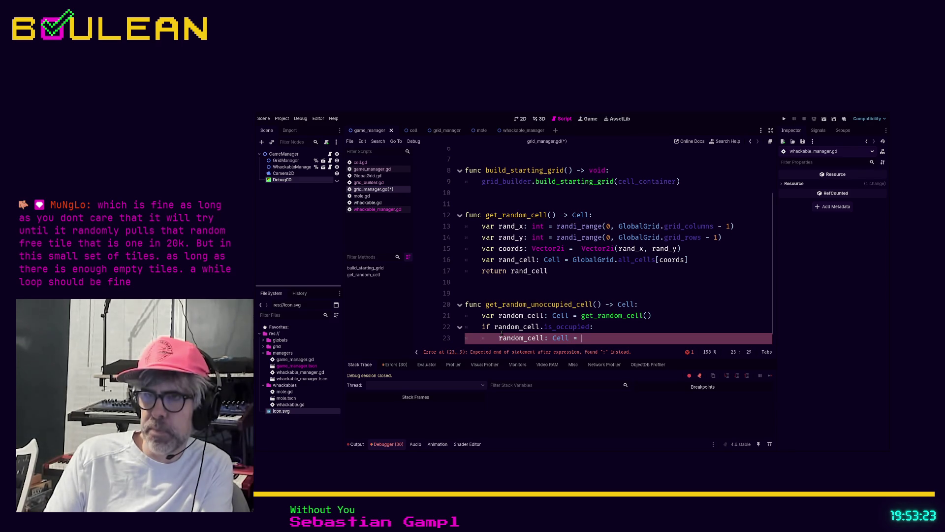
pyautogui.write('get_random_cel')
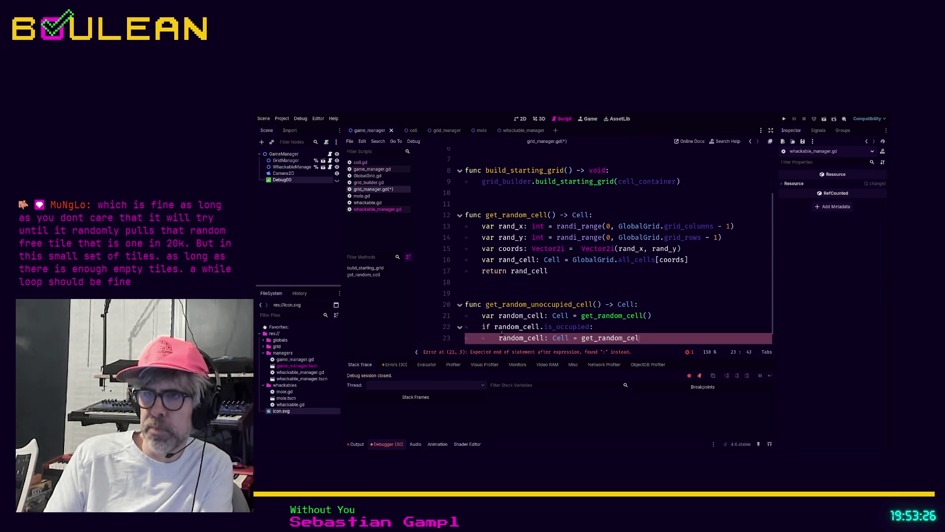
pyautogui.press('Return')
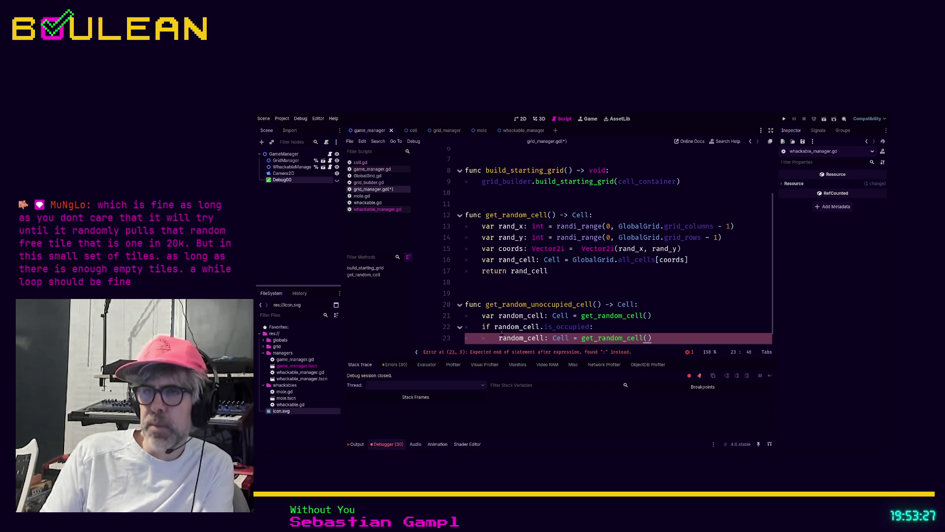
pyautogui.press('Return')
pyautogui.write('return random_')
pyautogui.press('Return')
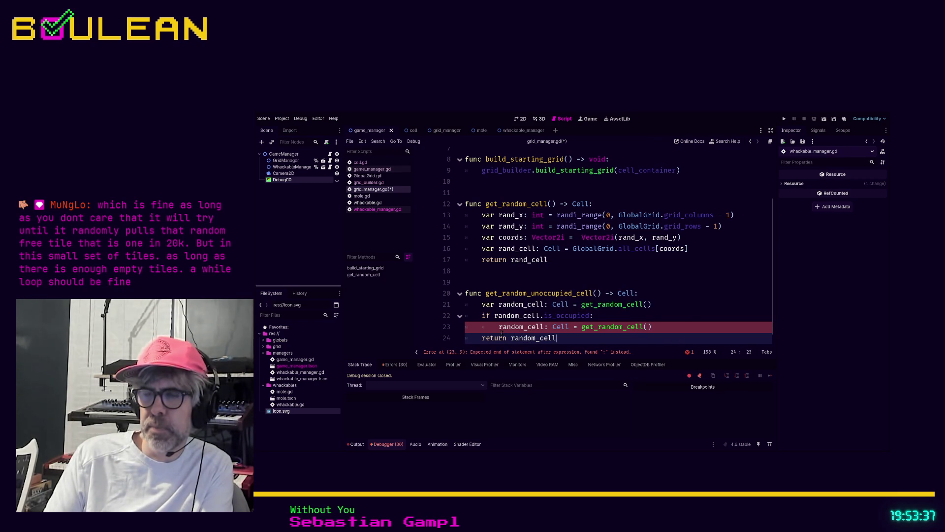
pyautogui.press('Up')
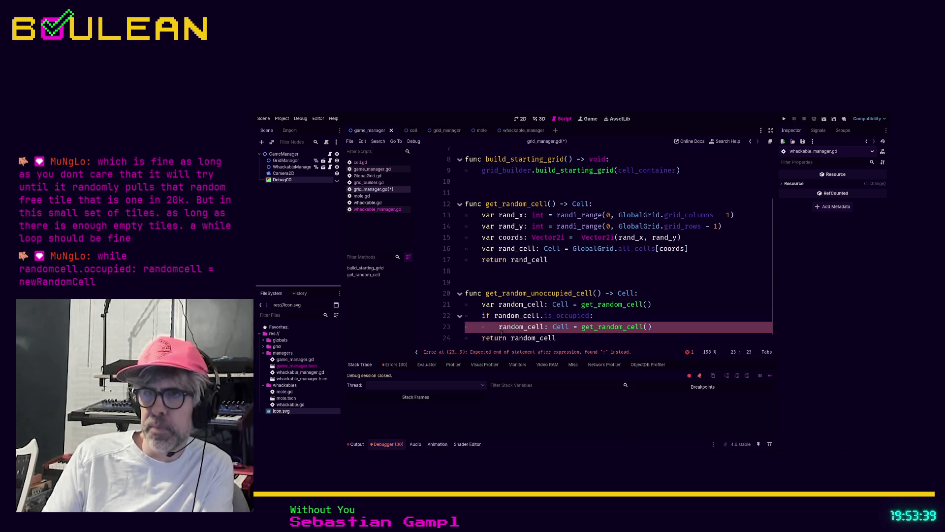
pyautogui.hotkey('shift', 'Right')
pyautogui.hotkey('shift', 'Right')
pyautogui.hotkey('shift', 'Right')
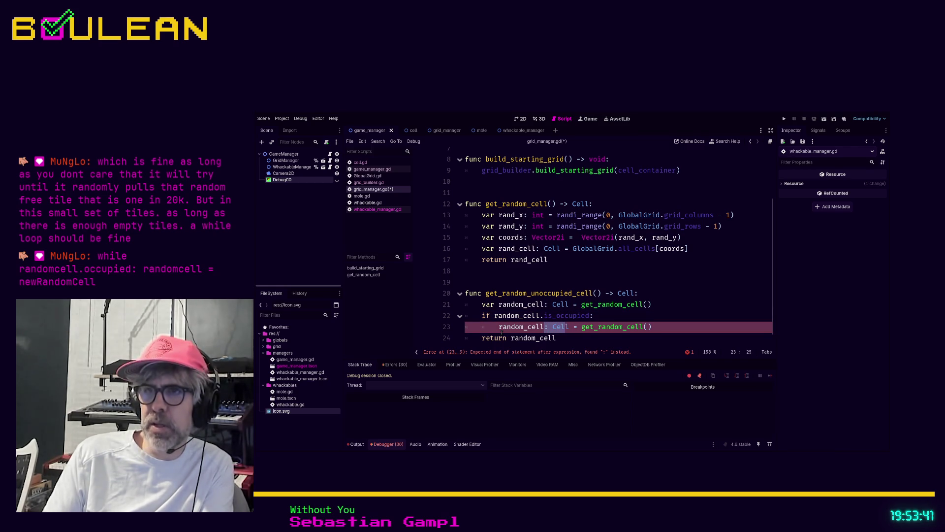
pyautogui.press('BackSpace')
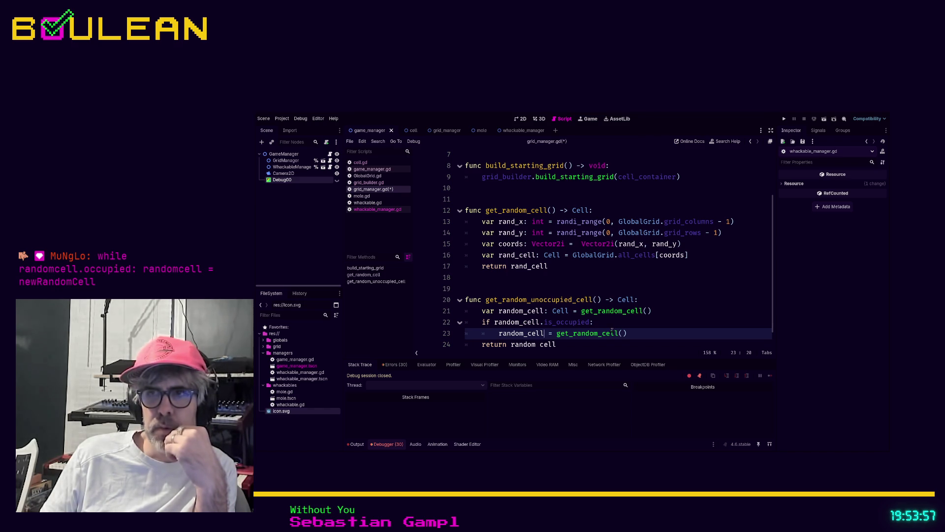
# Change the 'if' on line 22 to 'while' so random_cell re-rolls until unoccupied.
pyautogui.click(483, 321)
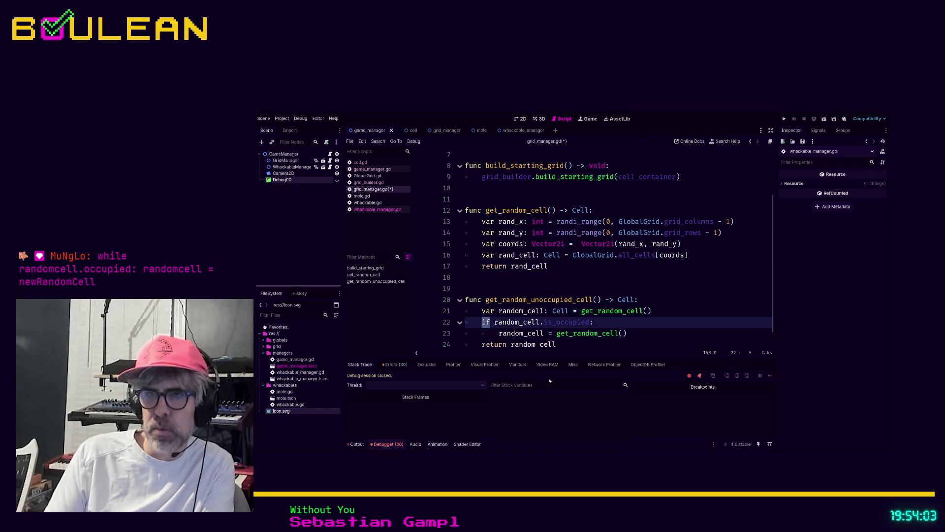
pyautogui.write('while')
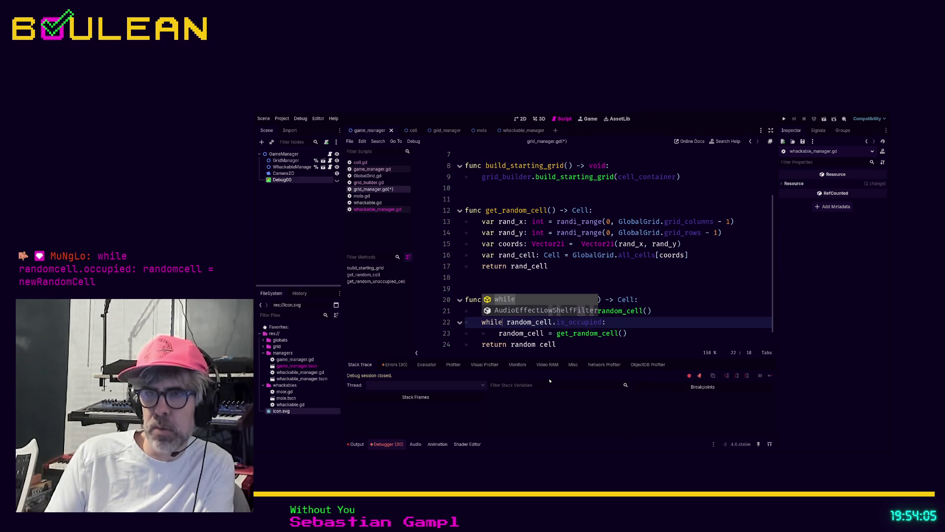
pyautogui.click(627, 338)
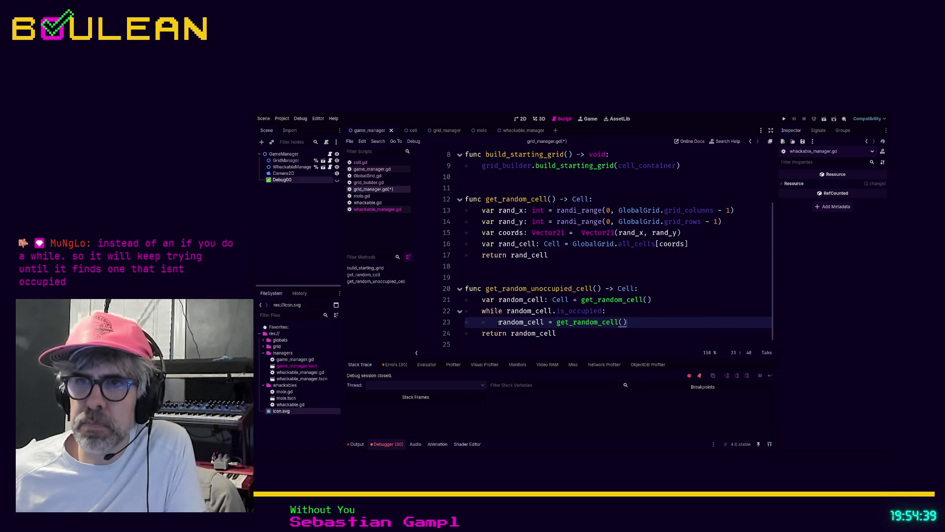
pyautogui.click(581, 334)
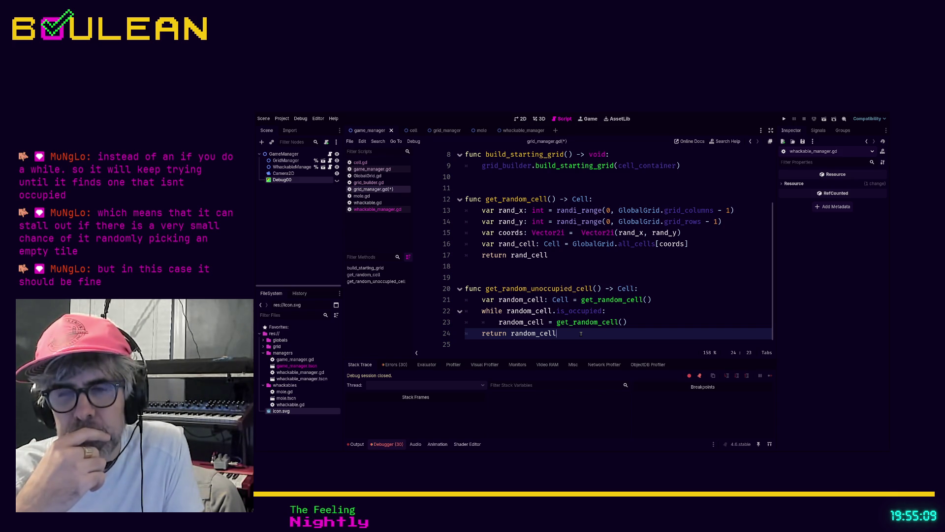
# Save grid_manager.gd and run the project with F5.
pyautogui.hotkey('ctrl', 's')
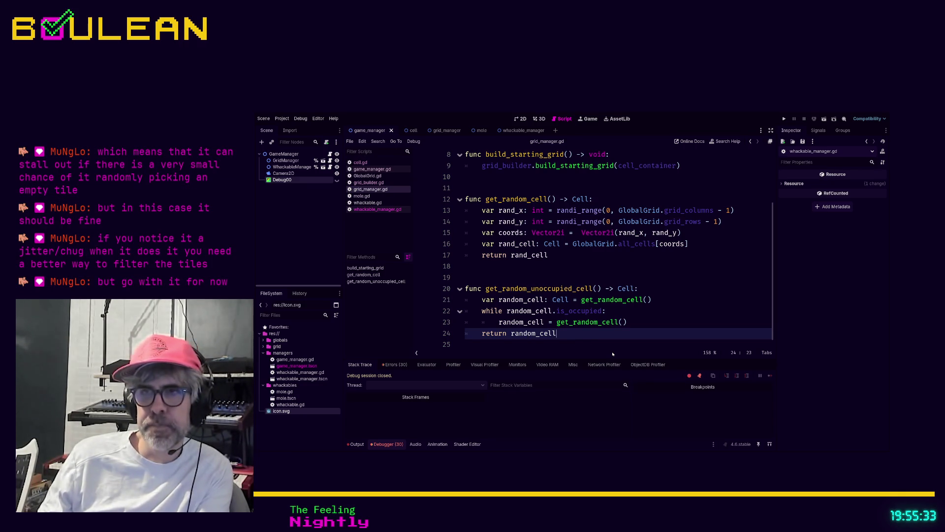
pyautogui.press('F5')
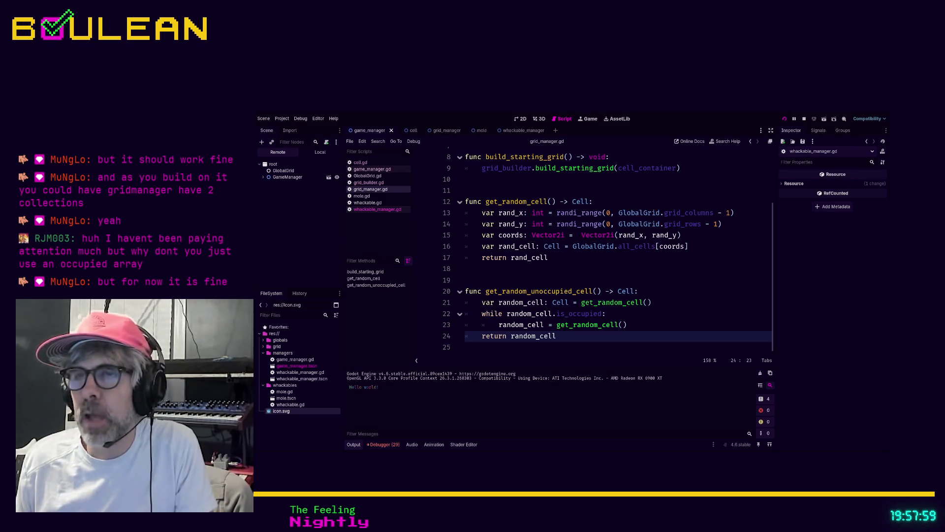
# Stop the running game, check the is_occupied flag in cell.gd, then return to grid_manager.gd.
pyautogui.click(542, 348)
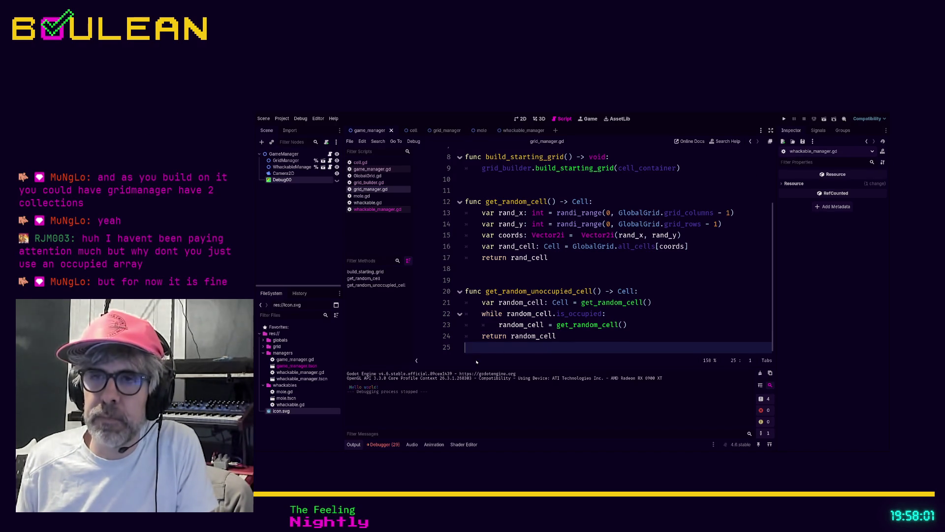
pyautogui.scroll(3, 544, 343)
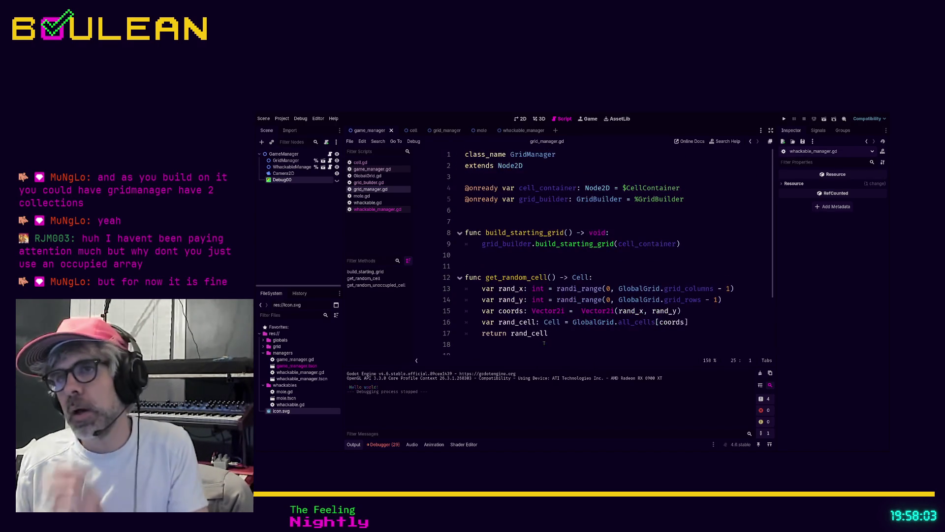
pyautogui.scroll(-1, 538, 339)
pyautogui.scroll(-1, 538, 340)
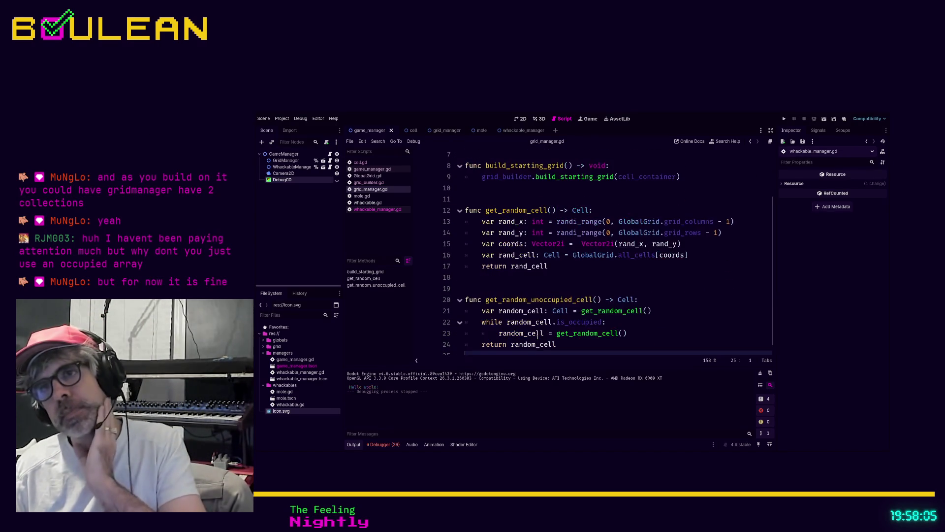
pyautogui.scroll(2, 537, 335)
pyautogui.scroll(-1, 536, 334)
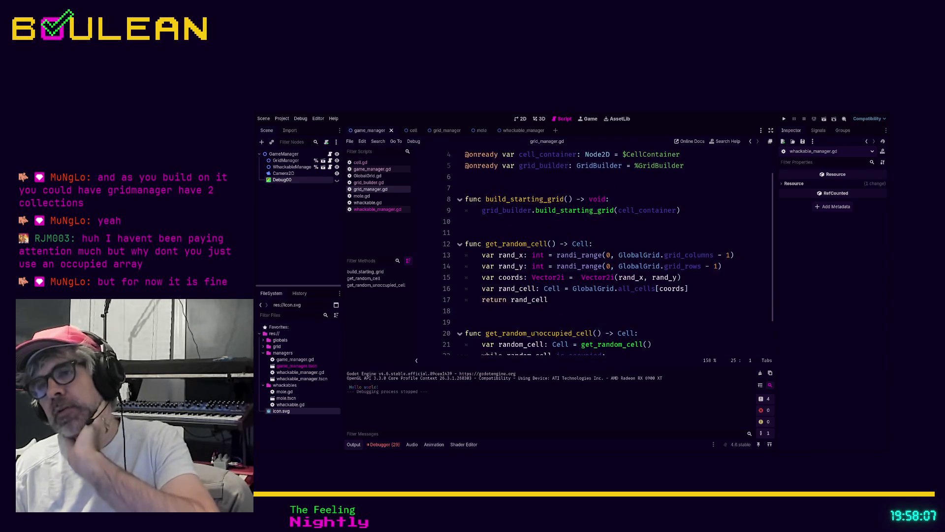
pyautogui.scroll(-1, 536, 333)
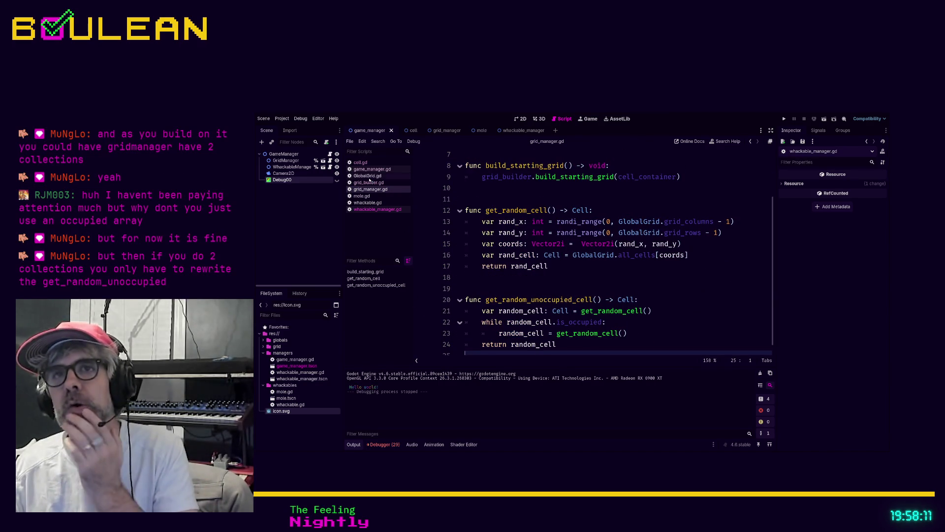
pyautogui.click(360, 162)
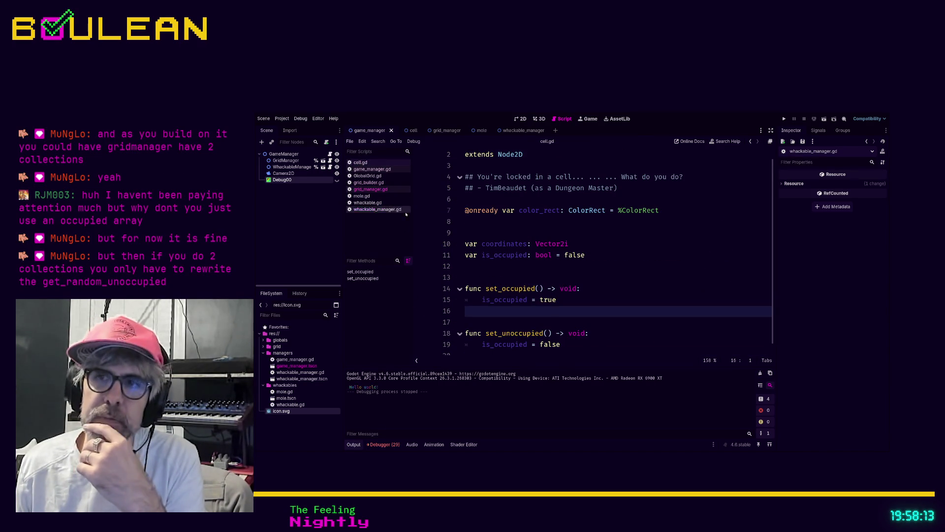
pyautogui.click(377, 190)
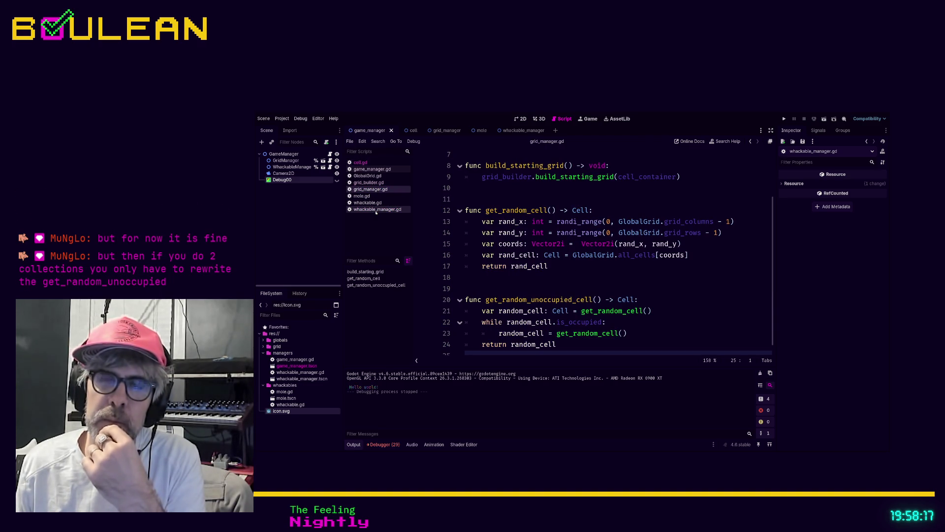
# Review grid_manager.gd, selecting the while is_occupied loop and then the whole get_random_unoccupied_cell function.
pyautogui.click(552, 199)
pyautogui.scroll(3, 552, 210)
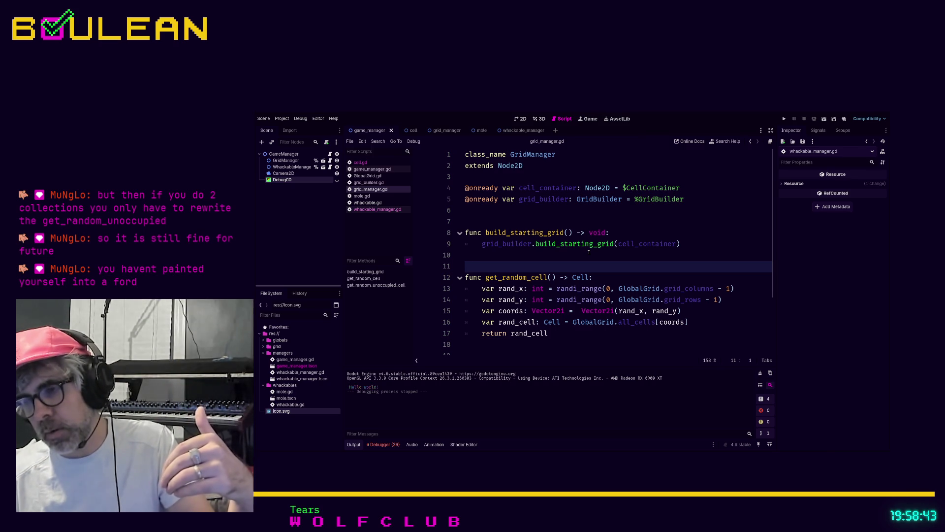
pyautogui.scroll(-2, 589, 252)
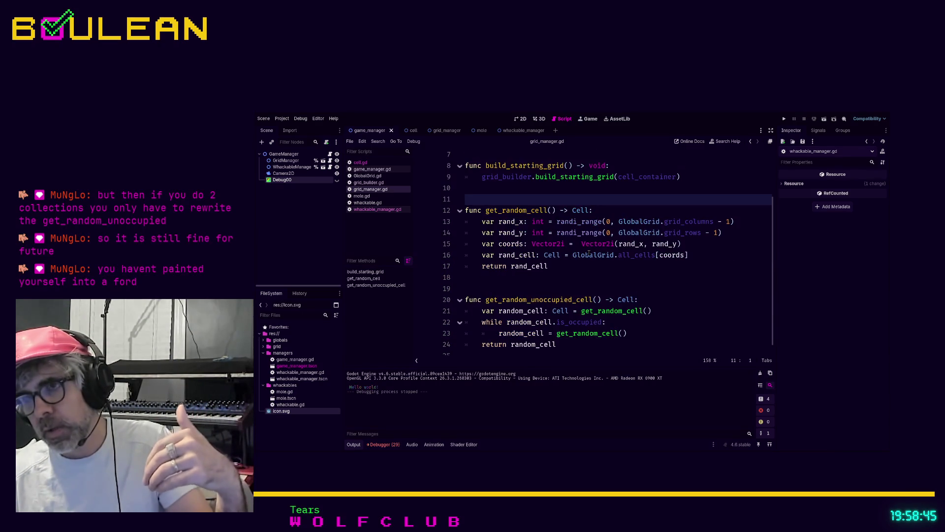
pyautogui.scroll(-1, 588, 252)
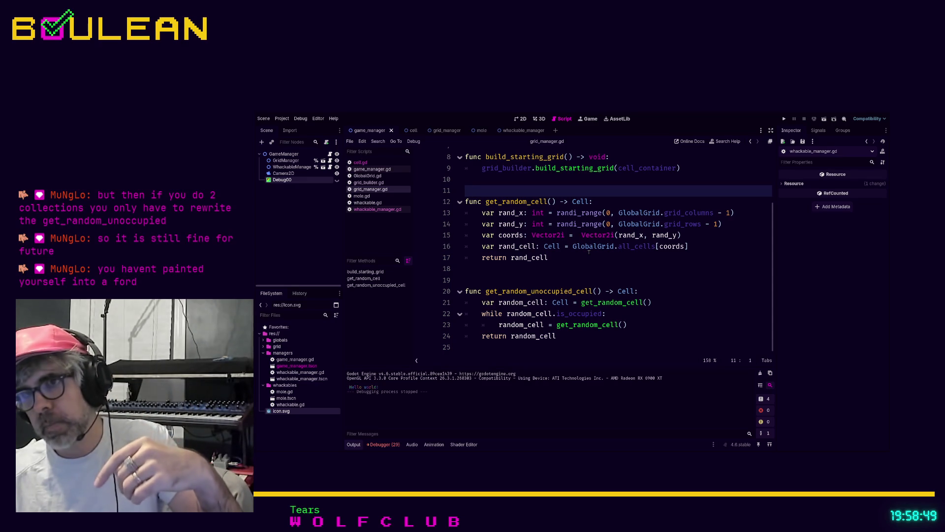
pyautogui.click(578, 335)
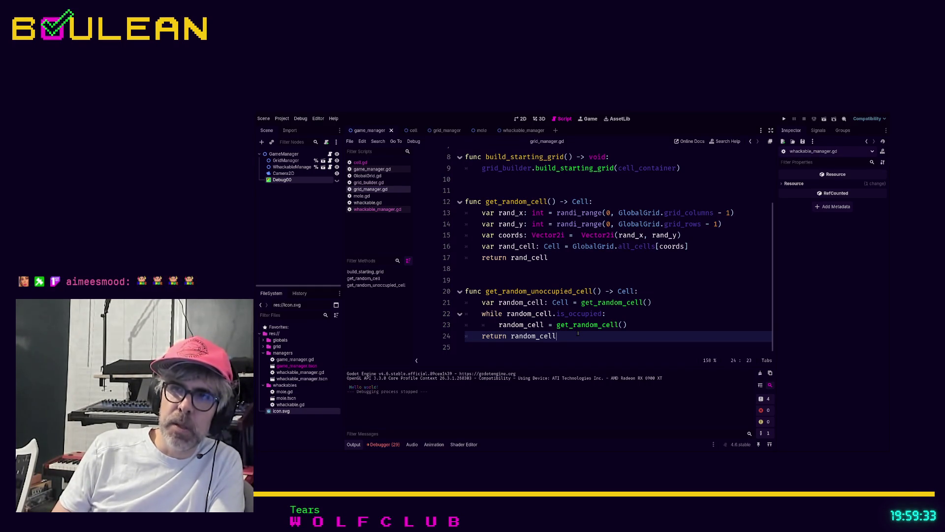
pyautogui.moveTo(646, 325)
pyautogui.mouseDown()
pyautogui.moveTo(514, 324)
pyautogui.moveTo(469, 314)
pyautogui.mouseUp()
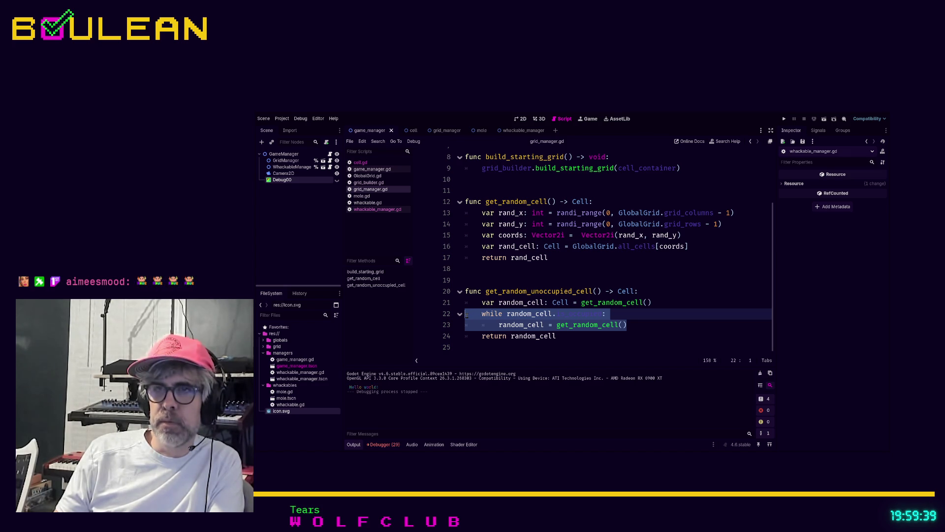
pyautogui.click(648, 326)
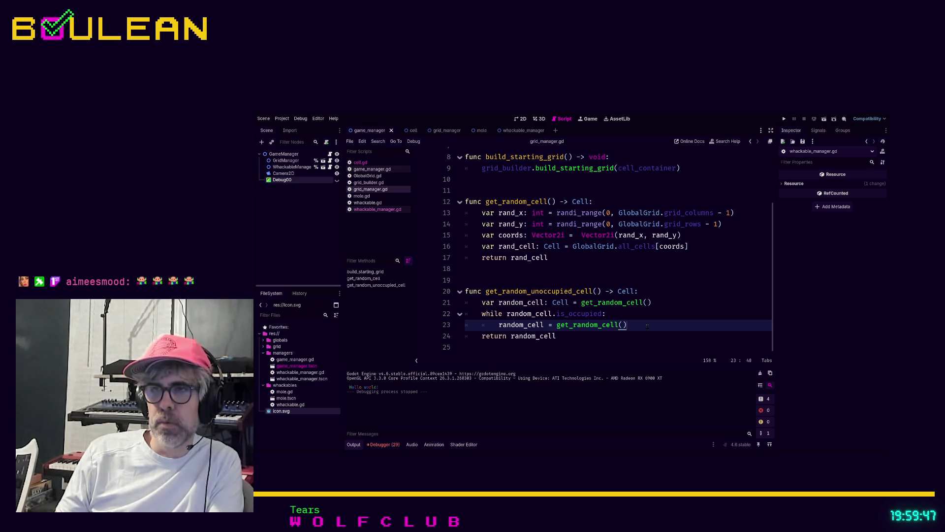
pyautogui.moveTo(640, 336)
pyautogui.mouseDown()
pyautogui.moveTo(497, 324)
pyautogui.moveTo(443, 294)
pyautogui.mouseUp()
pyautogui.click(573, 338)
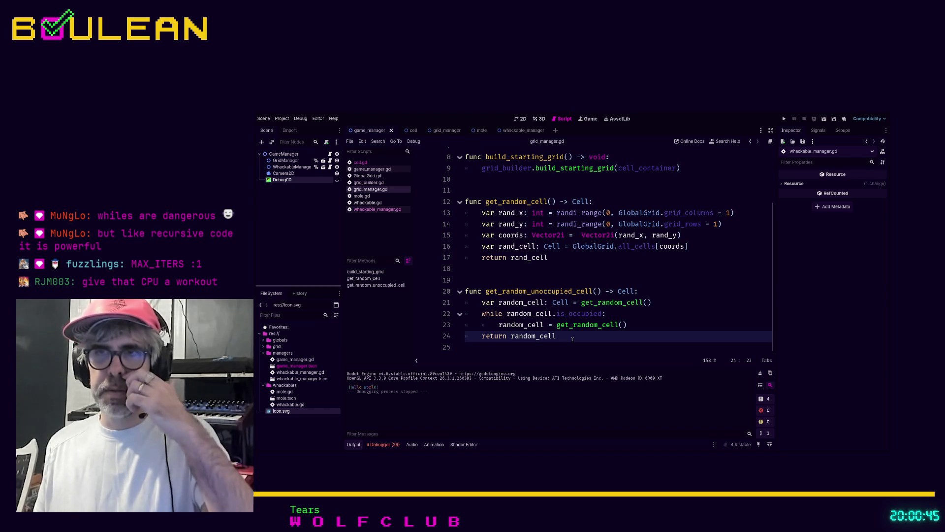
# Scroll to the top of grid_manager.gd and run the project with F5.
pyautogui.scroll(3, 575, 323)
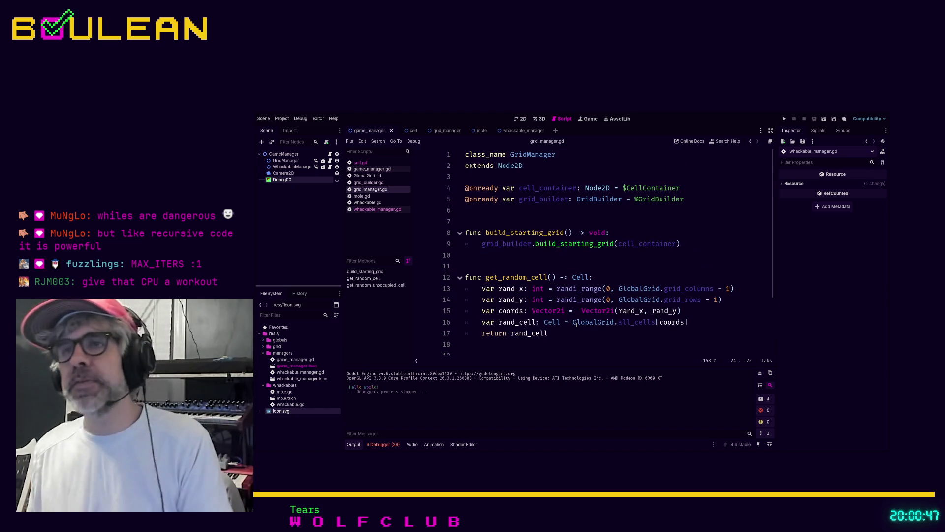
pyautogui.click(541, 254)
pyautogui.press('F5')
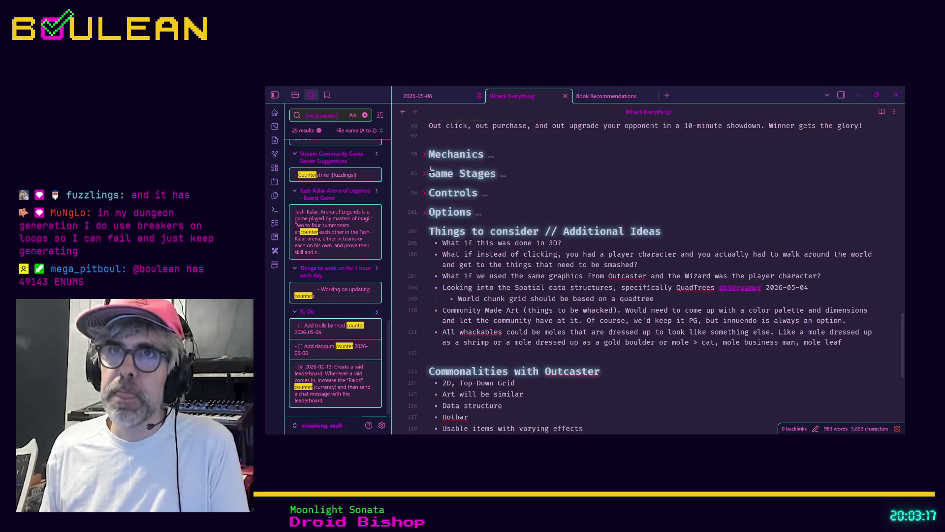
# Open the To Do note through the note switcher, after briefly opening To Watch.
pyautogui.hotkey('ctrl', 'o')
pyautogui.write('to')
pyautogui.press('Down')
pyautogui.press('Down')
pyautogui.press('Return')
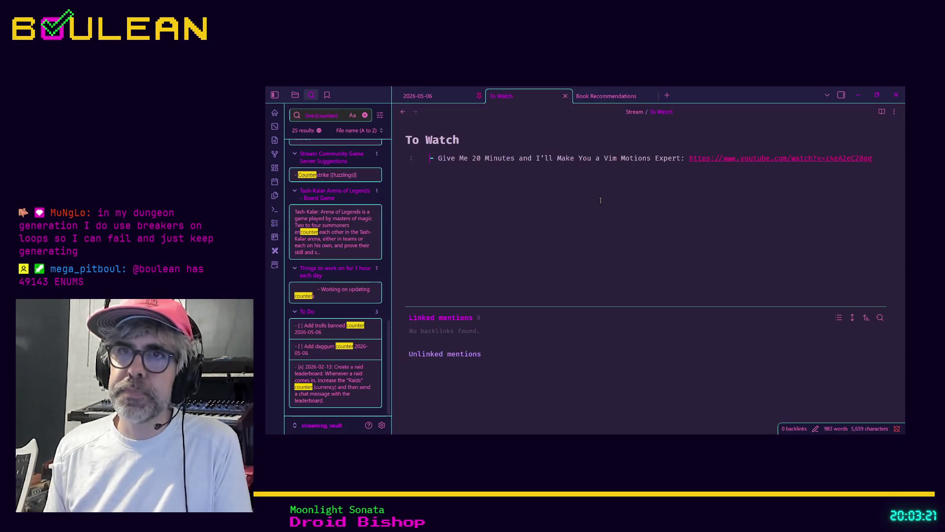
pyautogui.hotkey('ctrl', 'o')
pyautogui.write('todo')
pyautogui.press('Down')
pyautogui.press('Return')
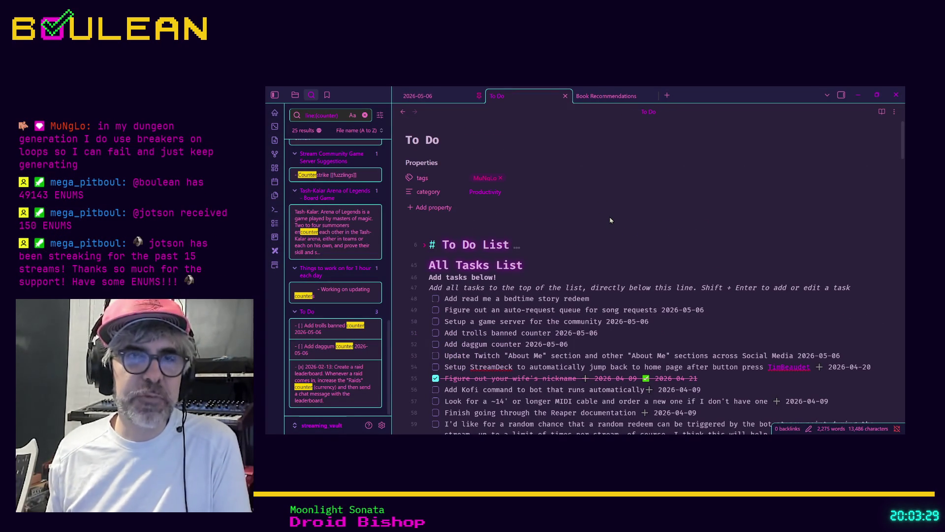
# Insert a new empty task line at the top of the All Tasks List.
pyautogui.scroll(-1, 627, 253)
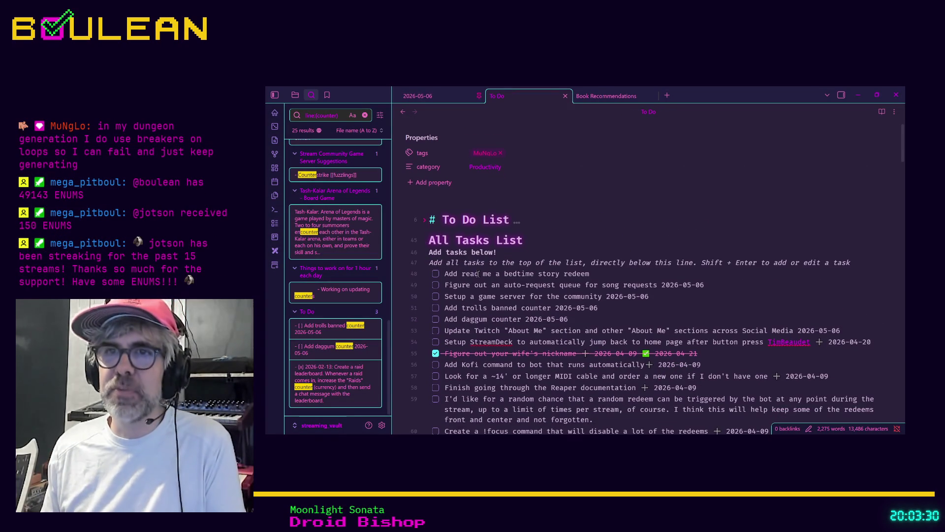
pyautogui.click(444, 273)
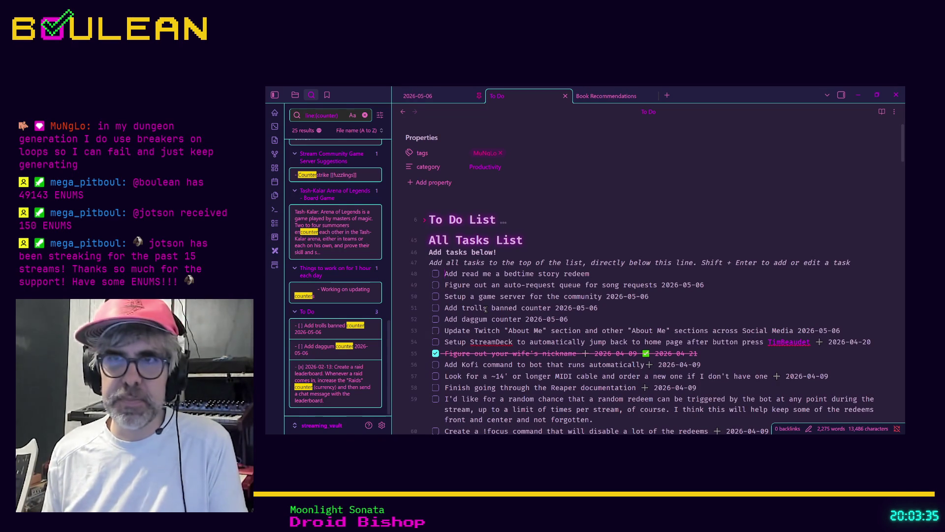
pyautogui.press('Return')
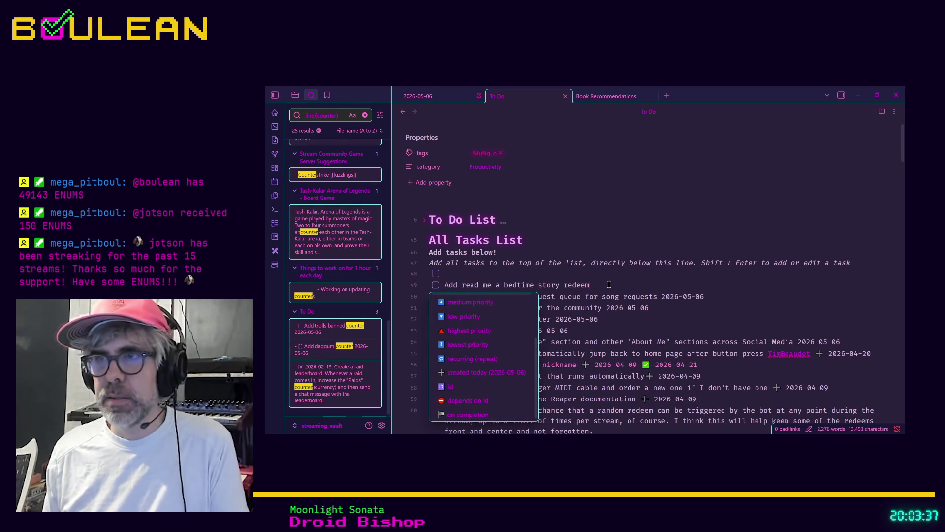
# Add the date 2026-05-06 to the bedtime story task.
pyautogui.press('Escape')
pyautogui.write(' 20')
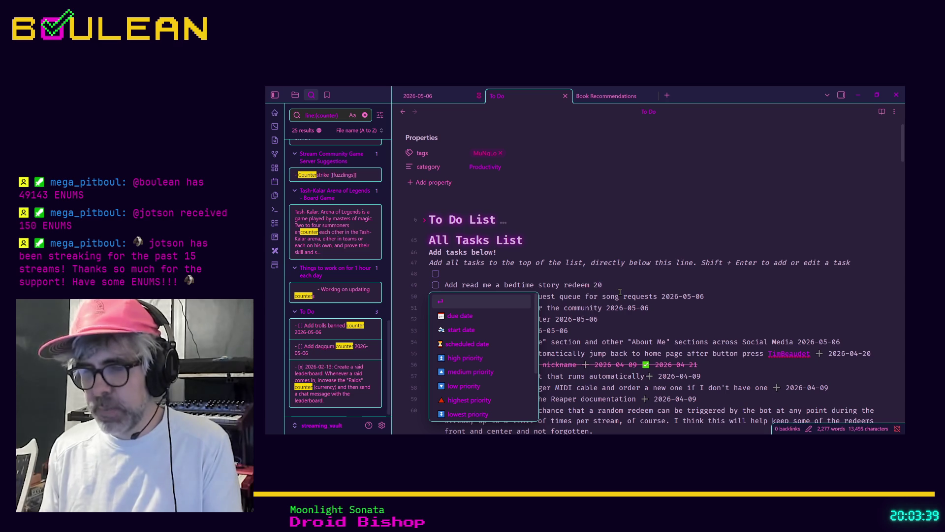
pyautogui.write('26-05-06')
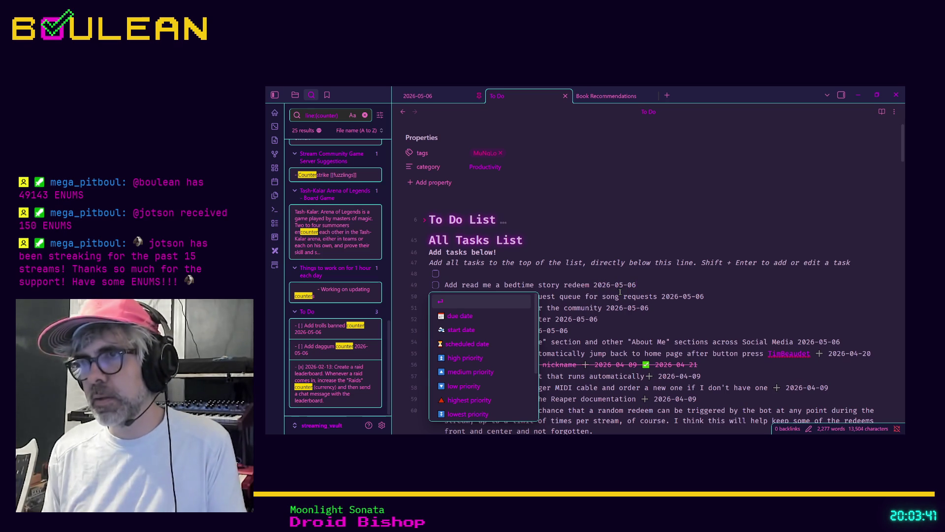
pyautogui.press('Up')
# Write the new task 'Command (or a webpage?) to list the various things that you can spend enums on'.
pyautogui.click(541, 275)
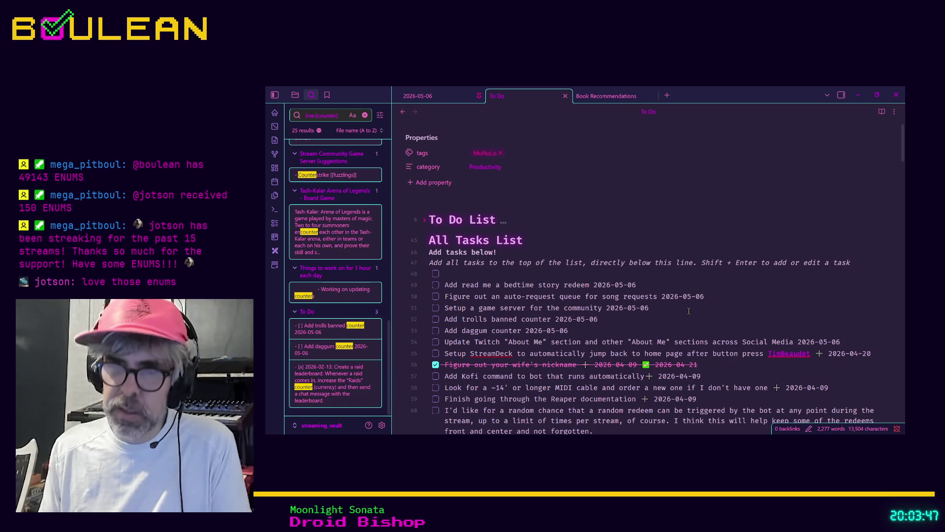
pyautogui.write('CO')
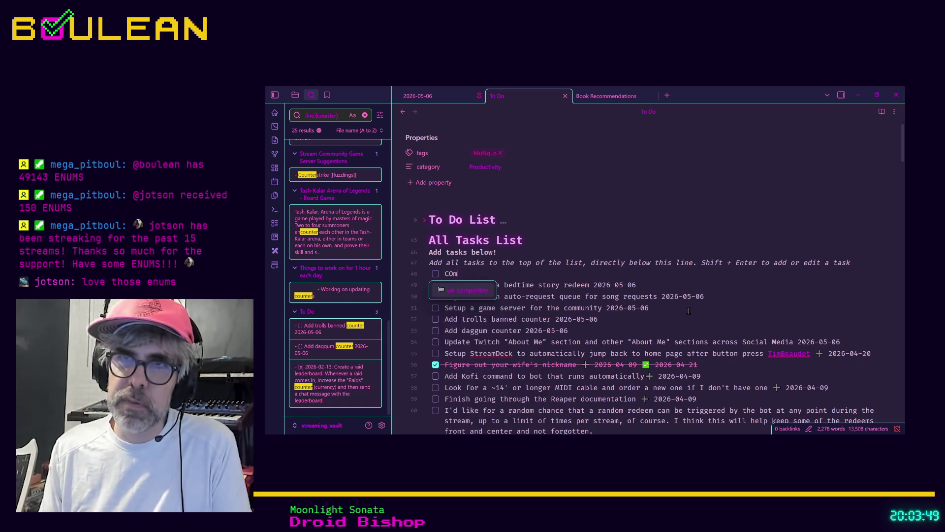
pyautogui.press('BackSpace')
pyautogui.write('ommand to ')
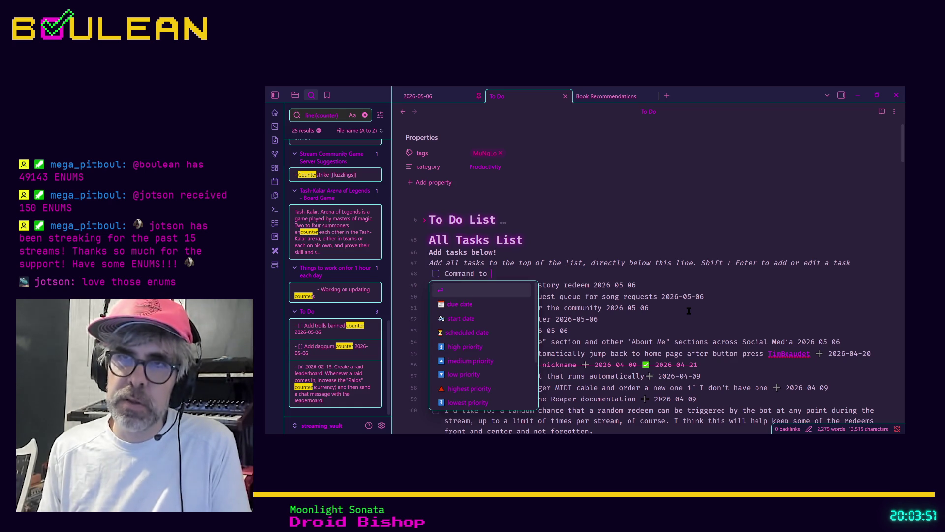
pyautogui.write('list the various thi')
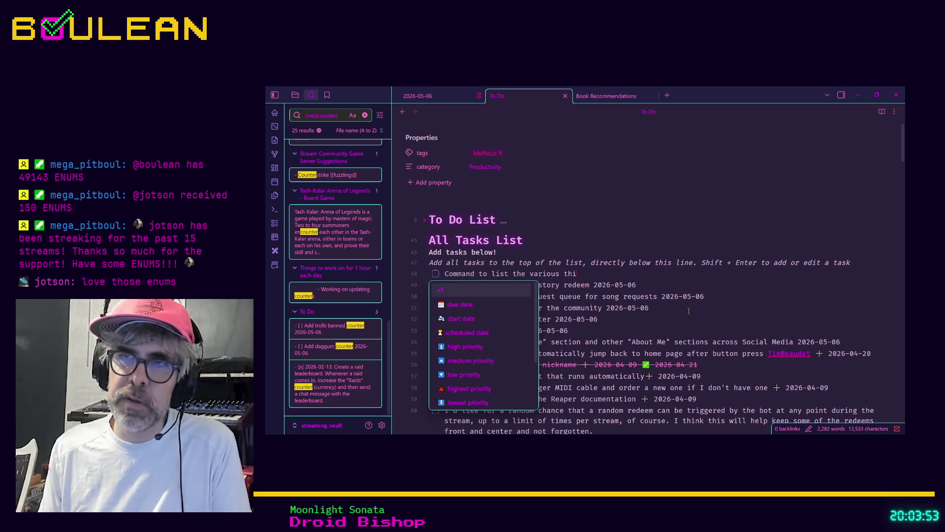
pyautogui.write('ngs that you can sp')
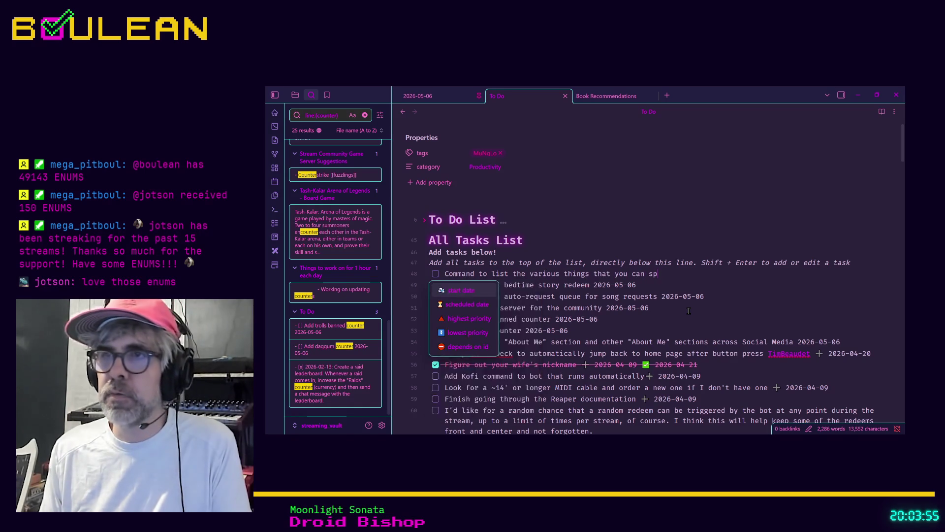
pyautogui.write('end enums on')
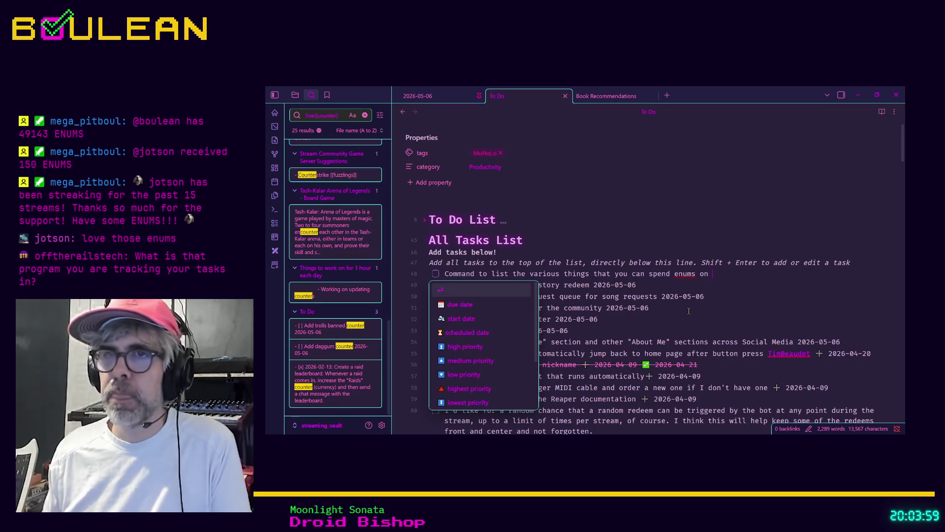
pyautogui.click(474, 274)
pyautogui.write('()')
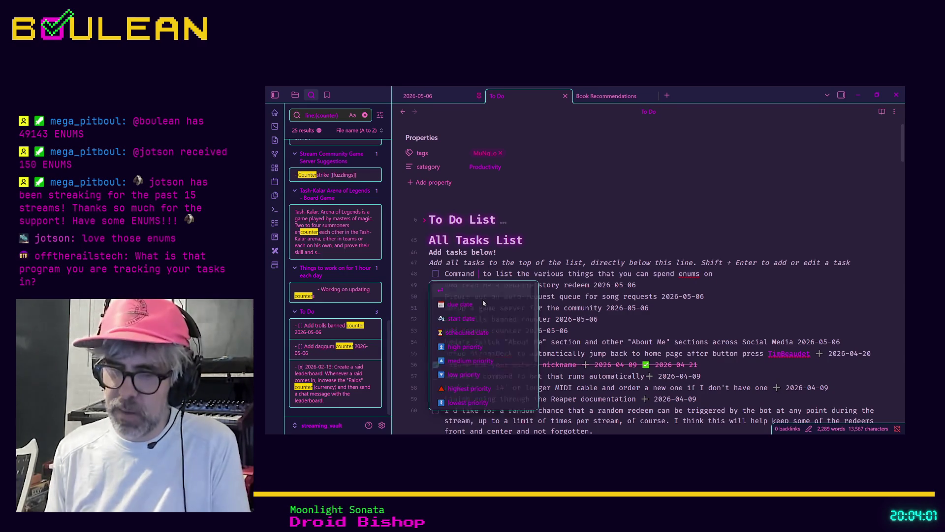
pyautogui.write('or a webpage')
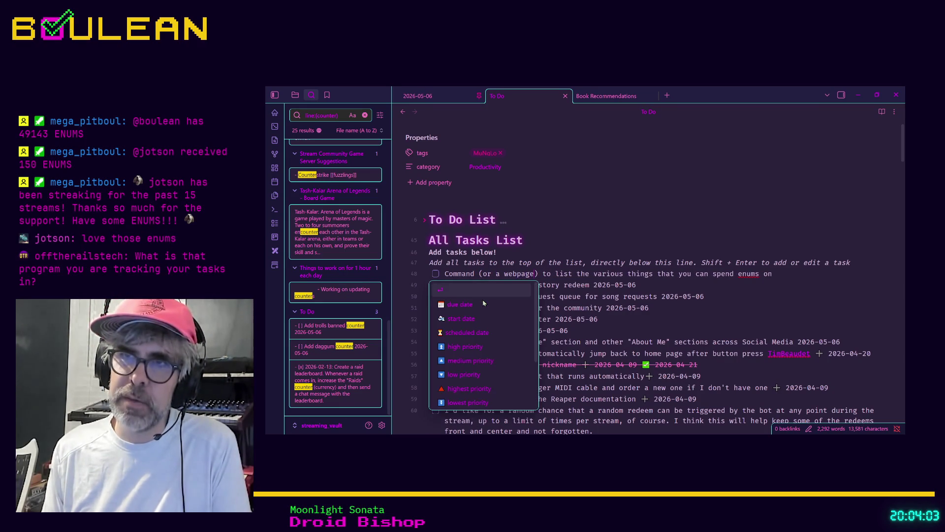
pyautogui.write('?')
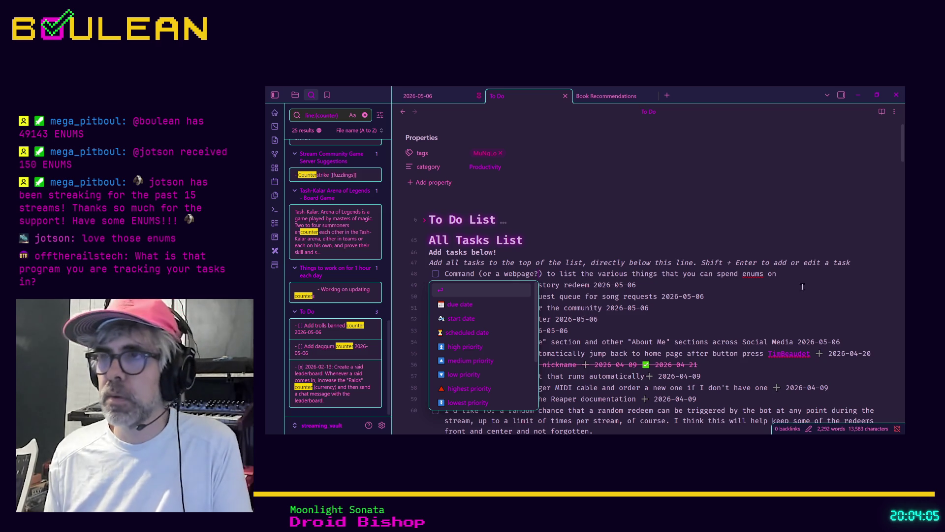
# Date the enums task 2026-05-06 and end the trolls banned counter task with '!'.
pyautogui.press('Escape')
pyautogui.write('2026-04')
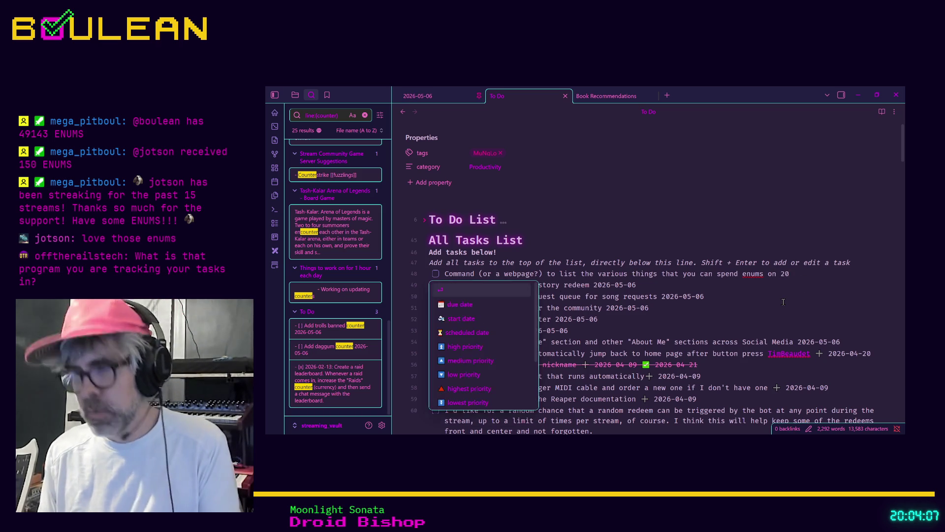
pyautogui.press('BackSpace')
pyautogui.write('5-06')
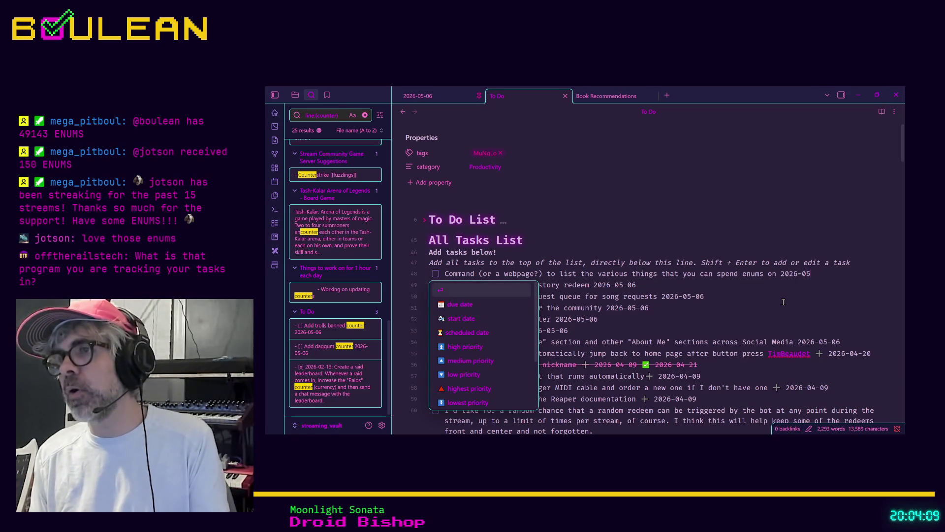
pyautogui.click(697, 325)
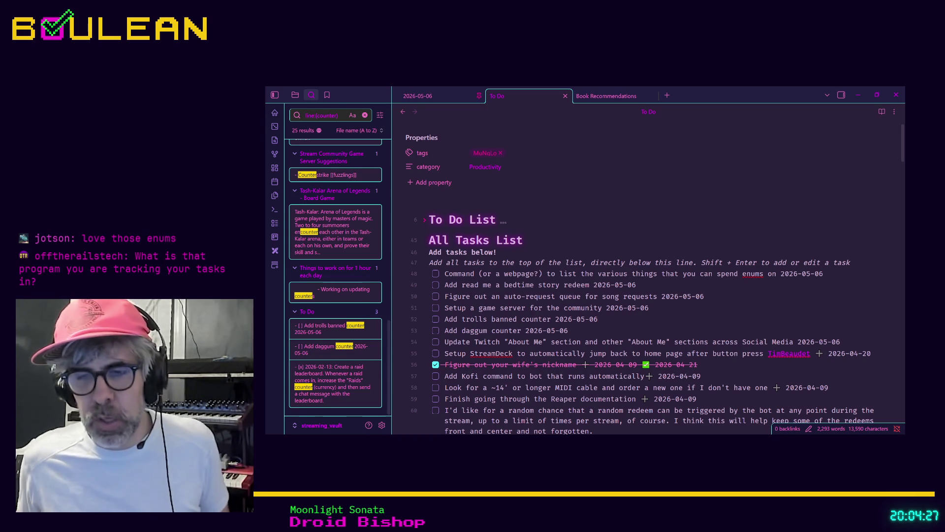
pyautogui.write('!')
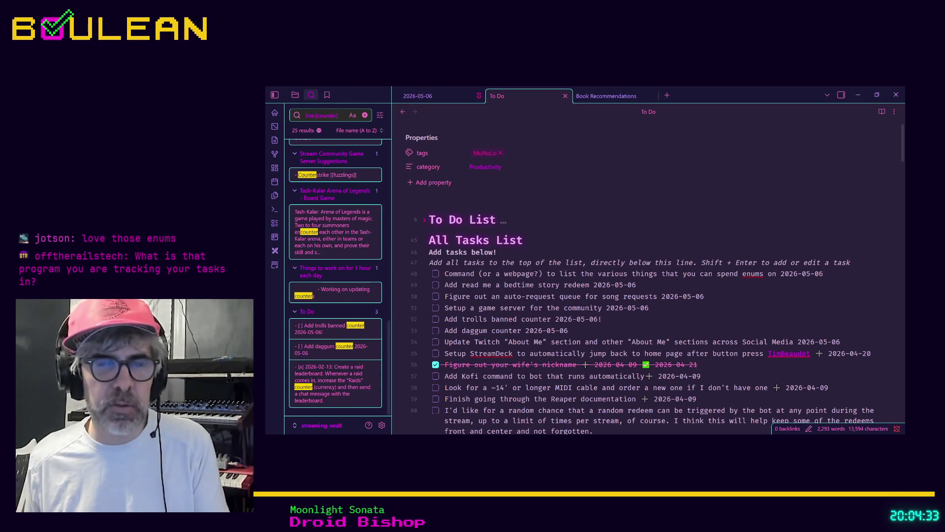
pyautogui.click(562, 236)
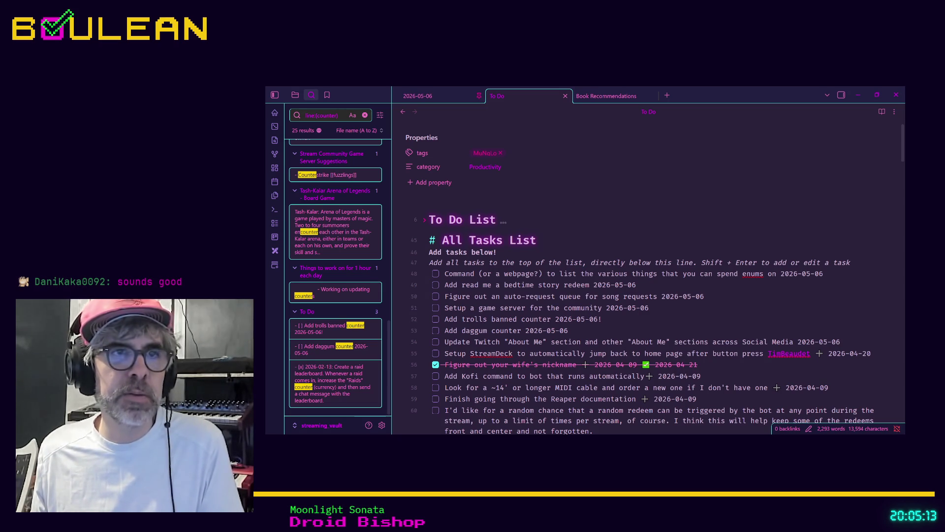
pyautogui.hotkey('alt', 'Tab')
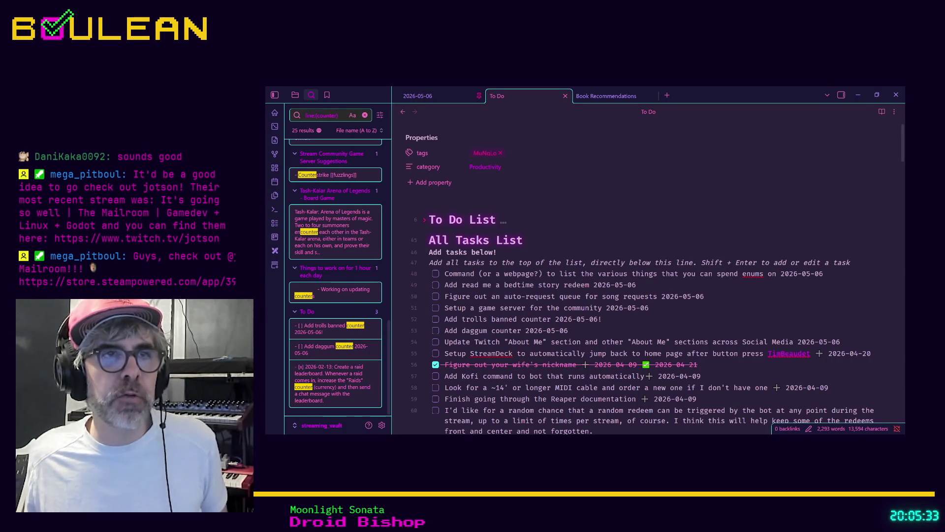
pyautogui.click(600, 239)
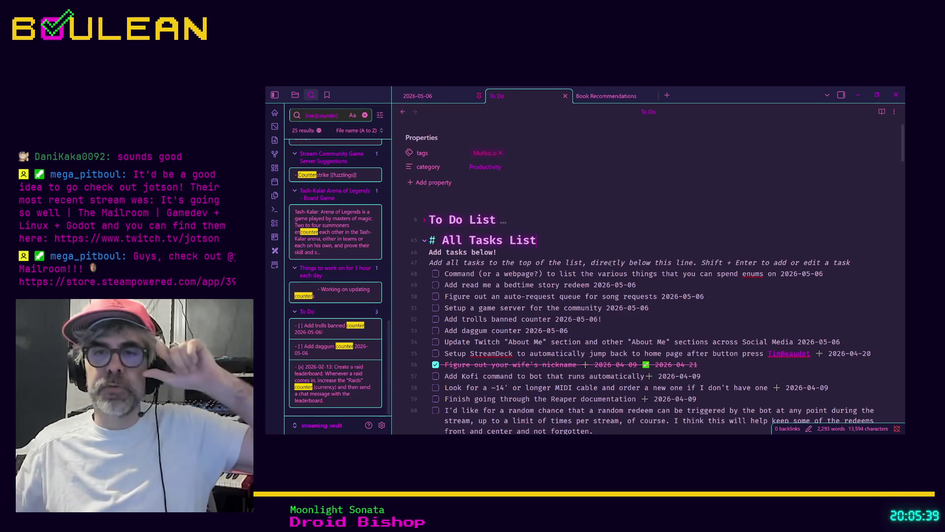
# Minimize Obsidian, lock the screen, and unlock the session with the account password.
pyautogui.click(858, 94)
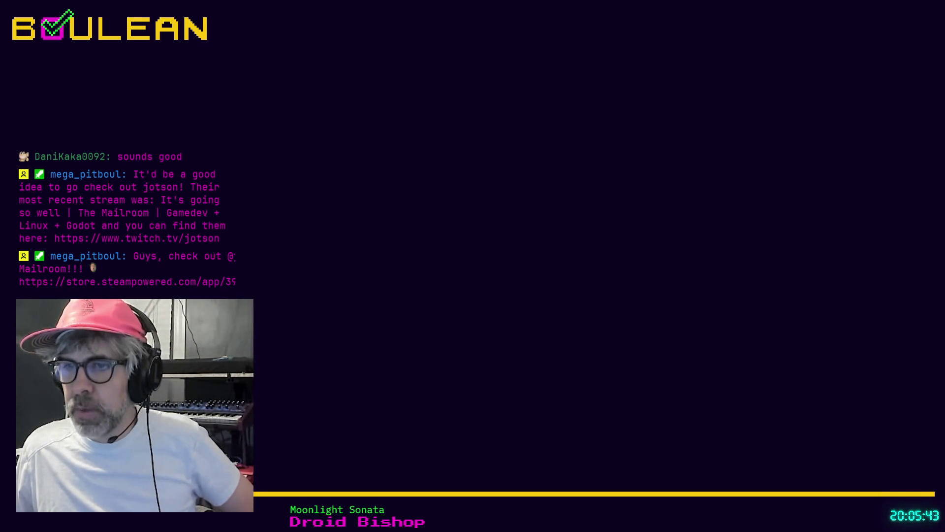
pyautogui.hotkey('ctrl', 'alt', 'l')
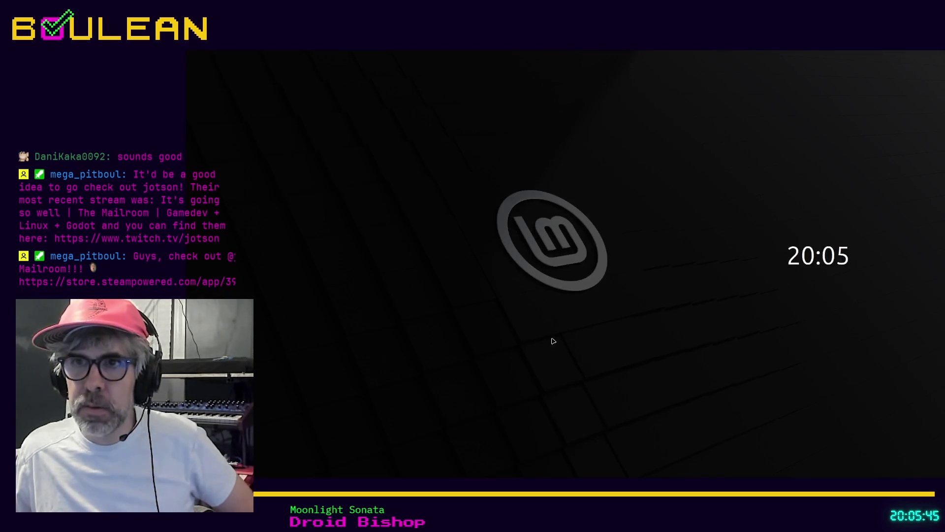
pyautogui.write('a')
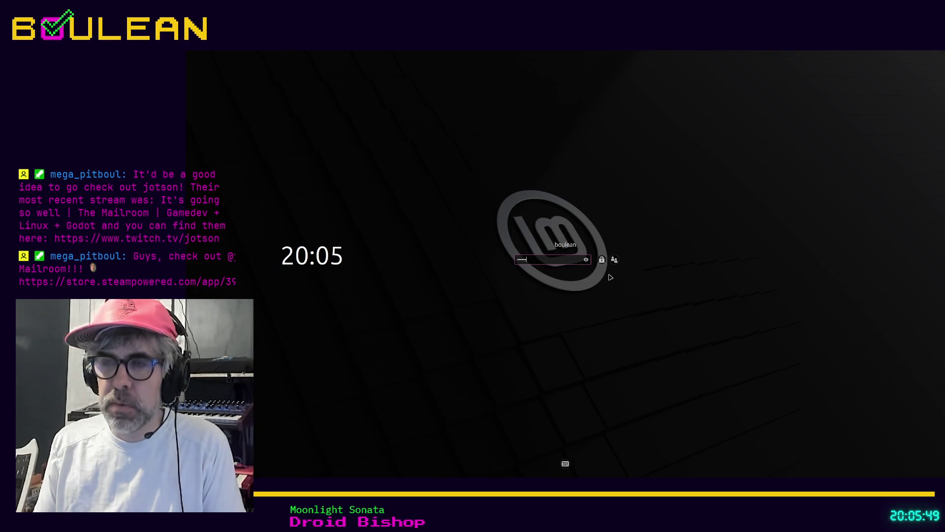
pyautogui.write('*********')
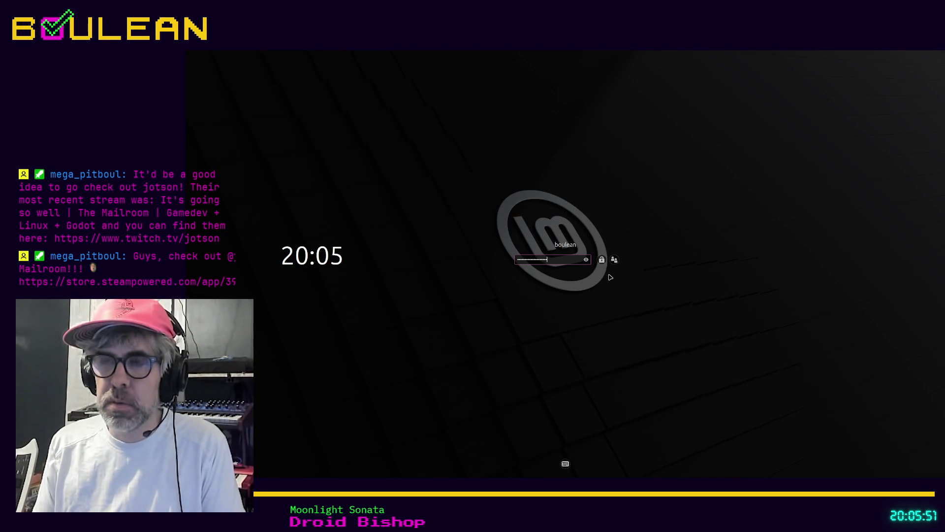
pyautogui.press('Return')
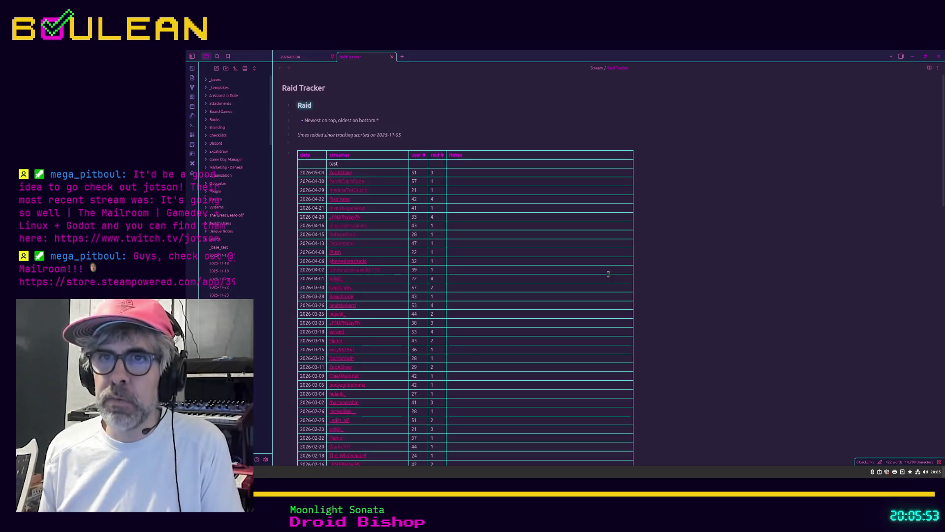
# Open Settings at Community plugins and scroll through the installed plugins list.
pyautogui.click(265, 459)
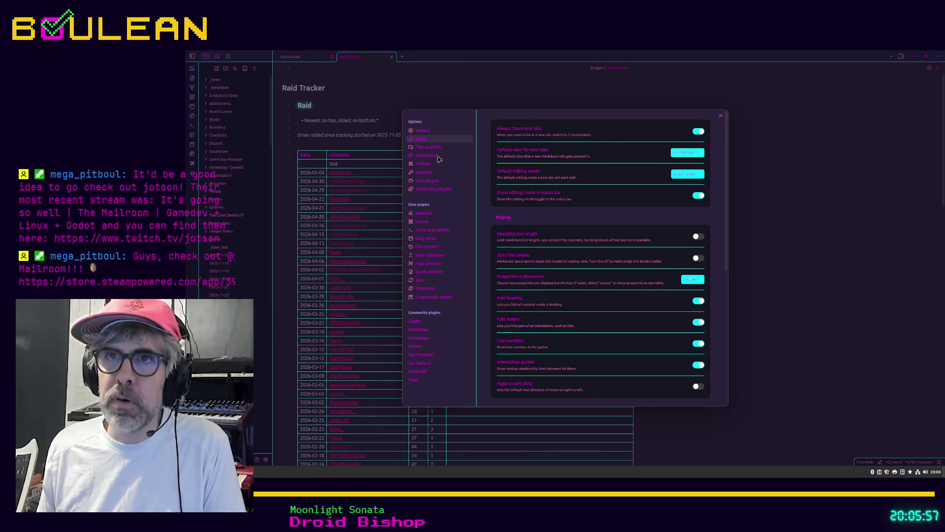
pyautogui.click(426, 191)
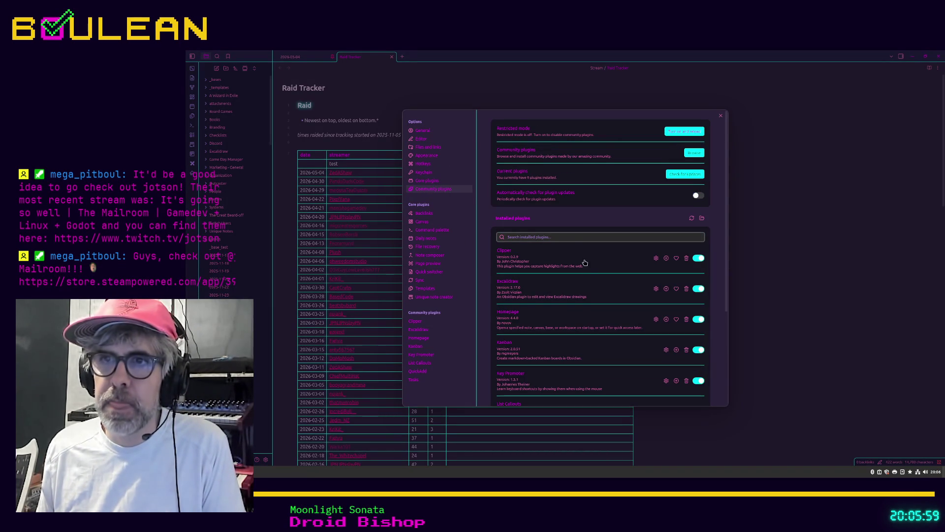
pyautogui.scroll(-1, 600, 295)
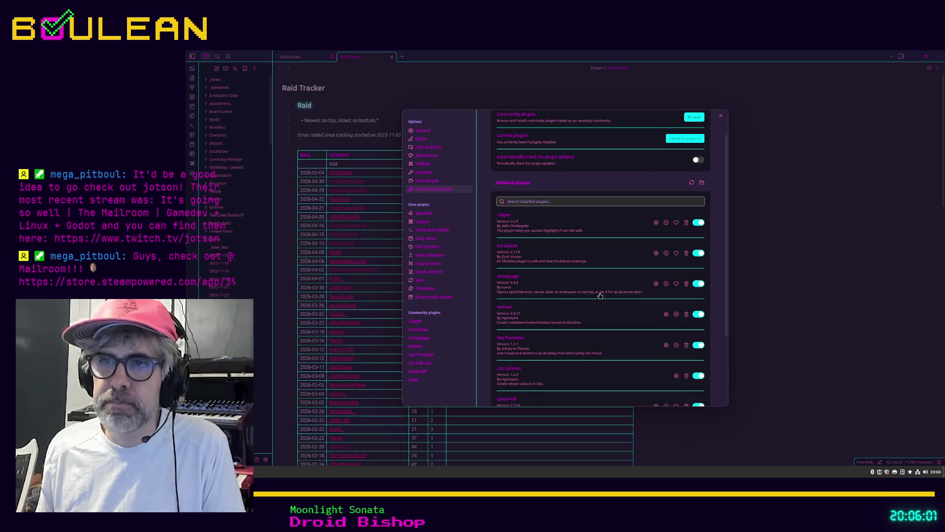
pyautogui.scroll(-1, 599, 295)
pyautogui.scroll(-1, 600, 295)
pyautogui.scroll(-1, 600, 295)
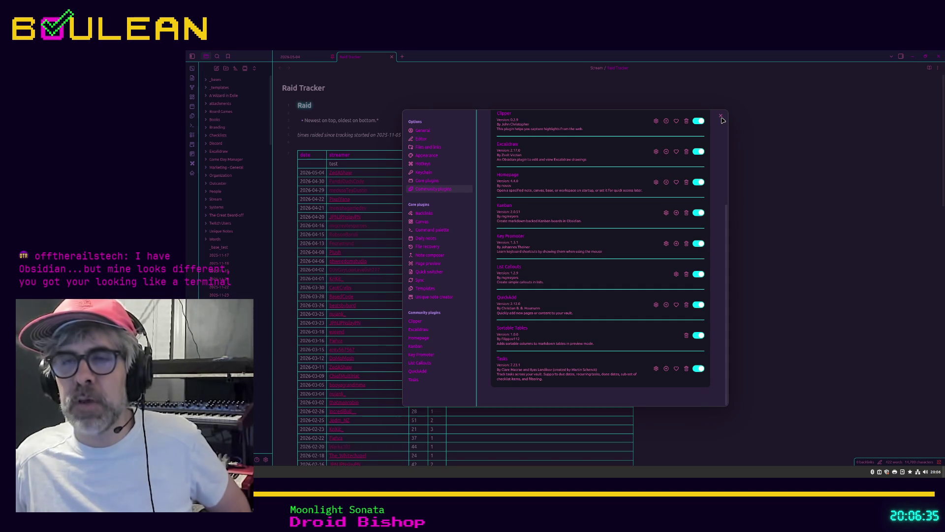
# Close the Settings dialog, then reopen it later.
pyautogui.click(722, 118)
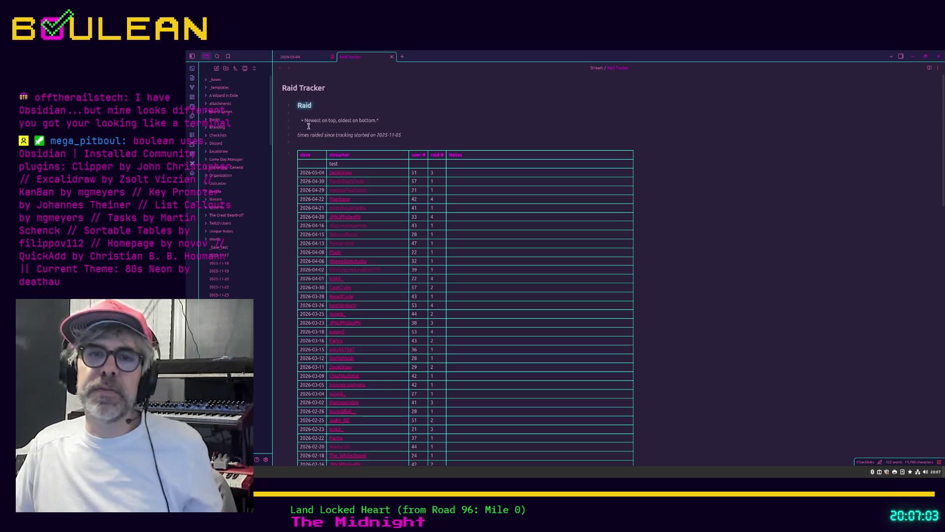
pyautogui.click(266, 459)
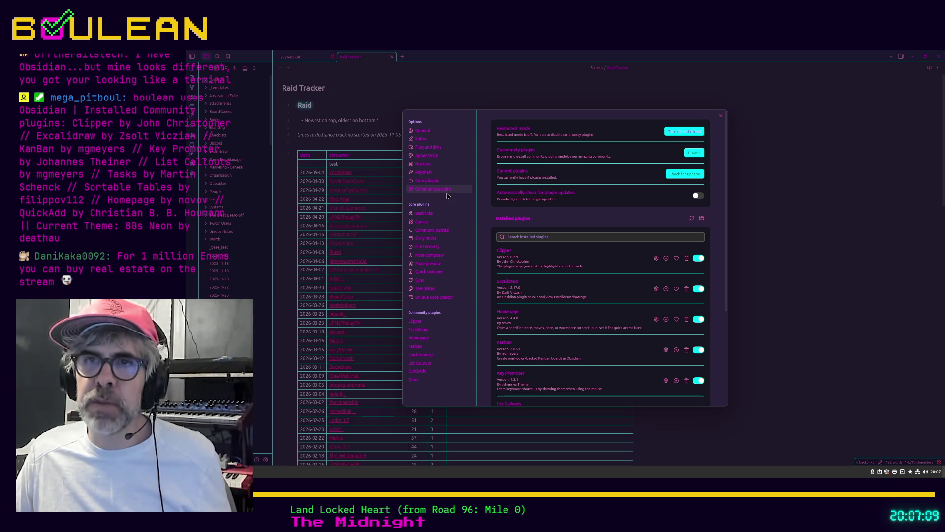
pyautogui.click(431, 157)
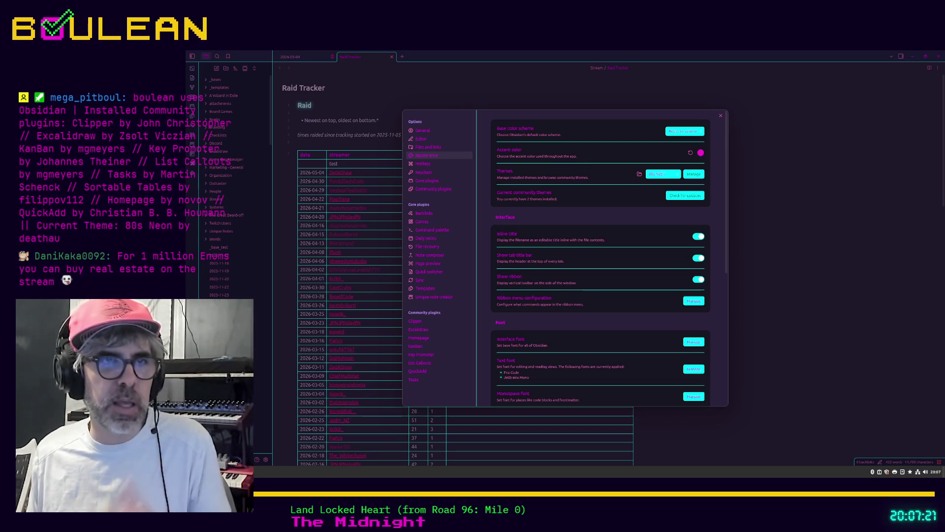
pyautogui.click(720, 115)
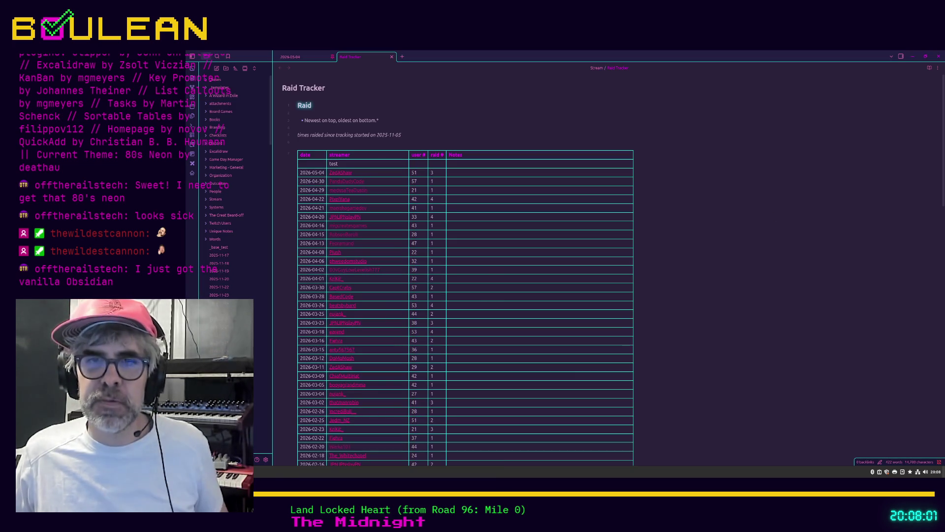
pyautogui.click(266, 460)
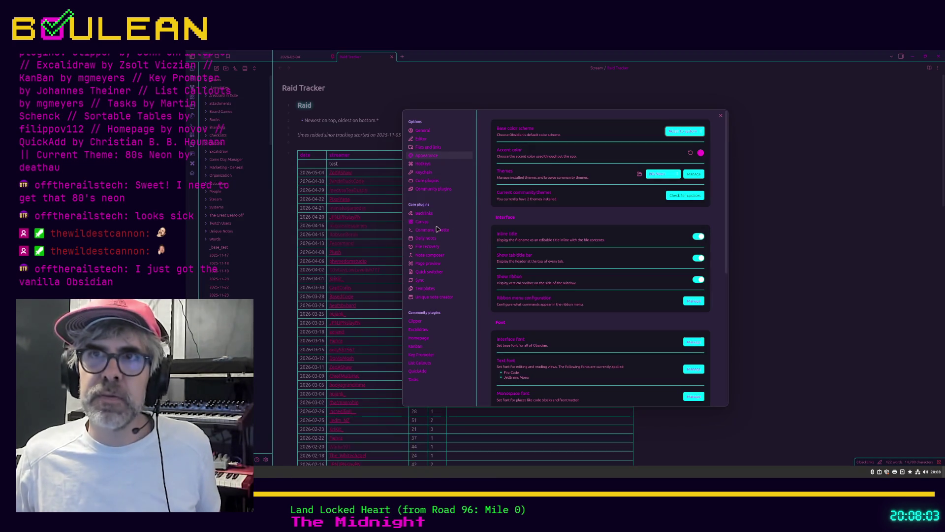
pyautogui.click(427, 146)
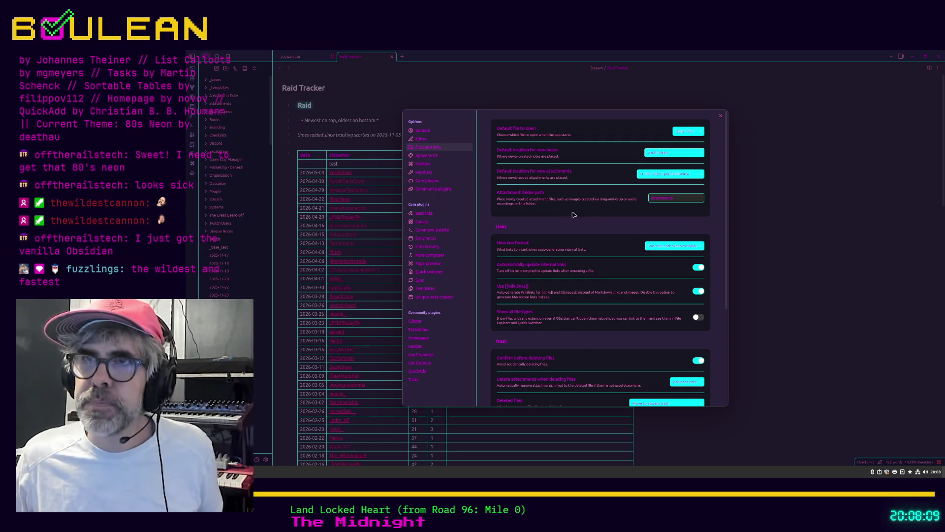
pyautogui.click(421, 140)
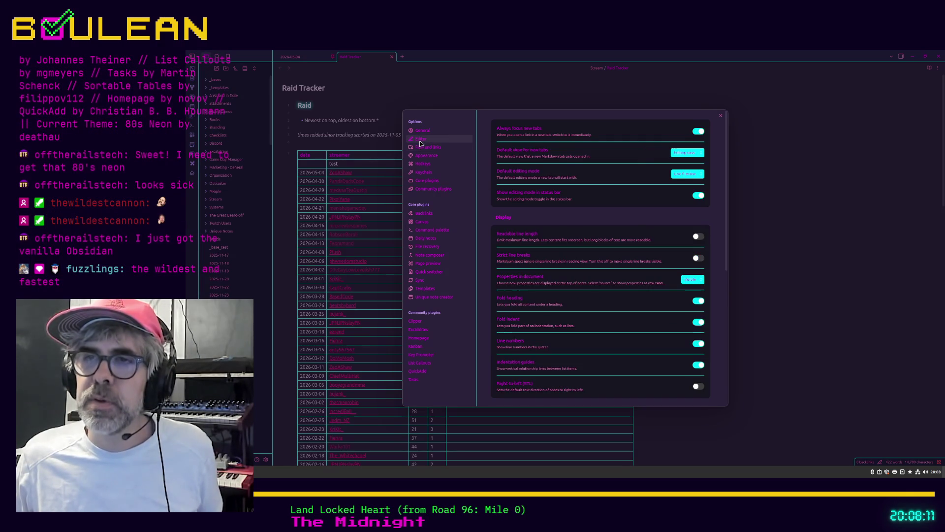
pyautogui.click(699, 238)
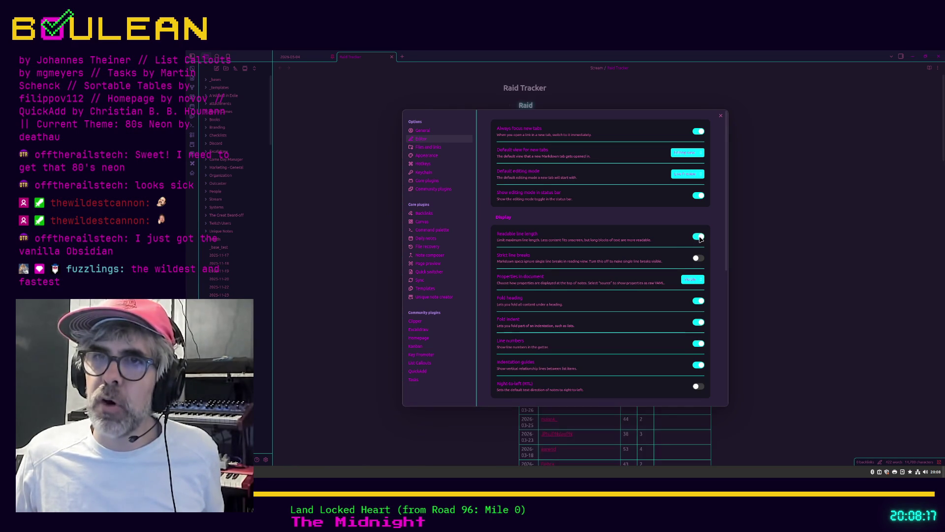
pyautogui.click(720, 116)
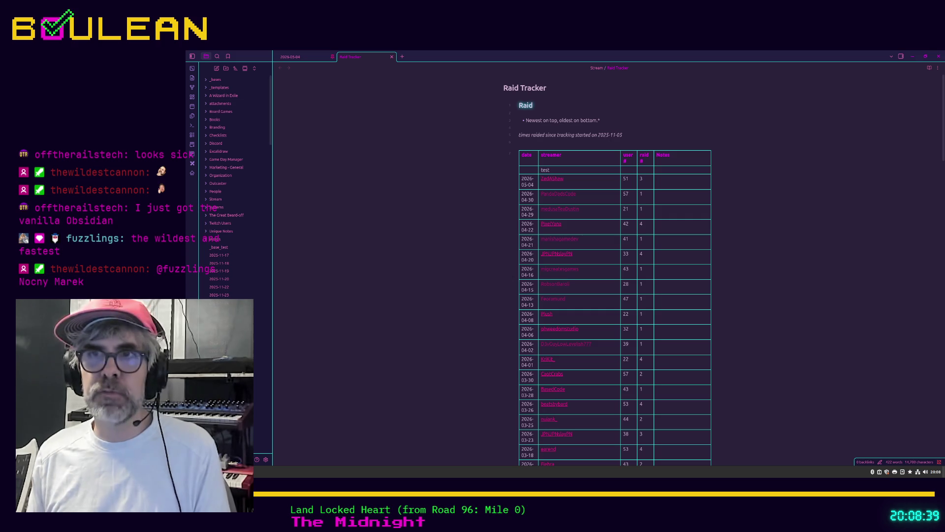
pyautogui.click(265, 460)
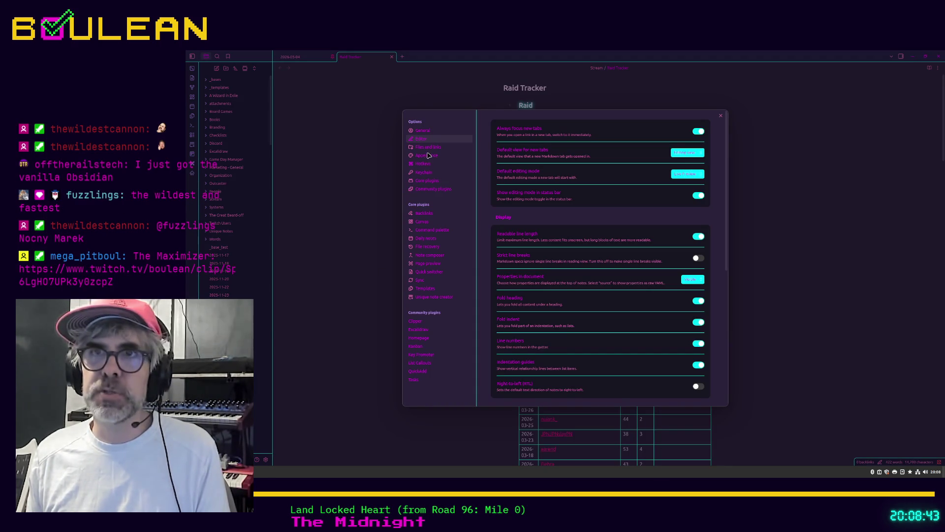
pyautogui.click(699, 236)
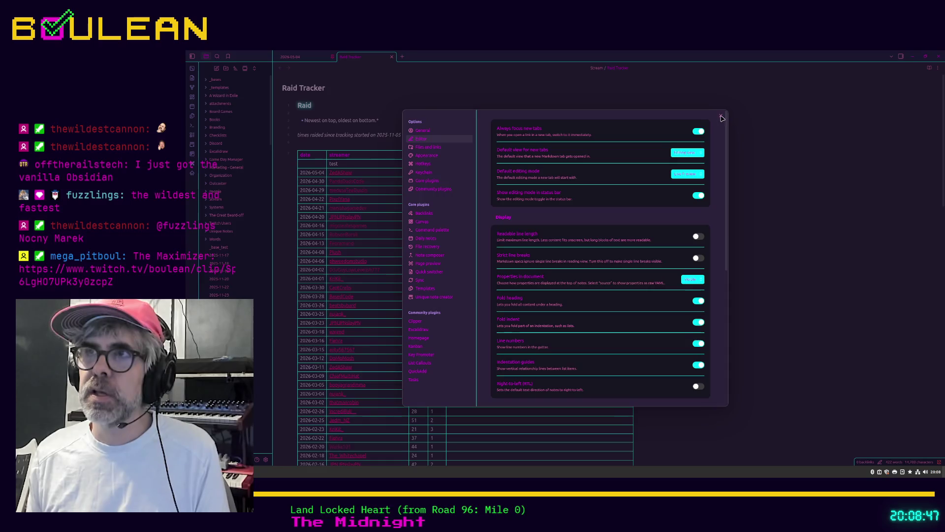
pyautogui.click(721, 115)
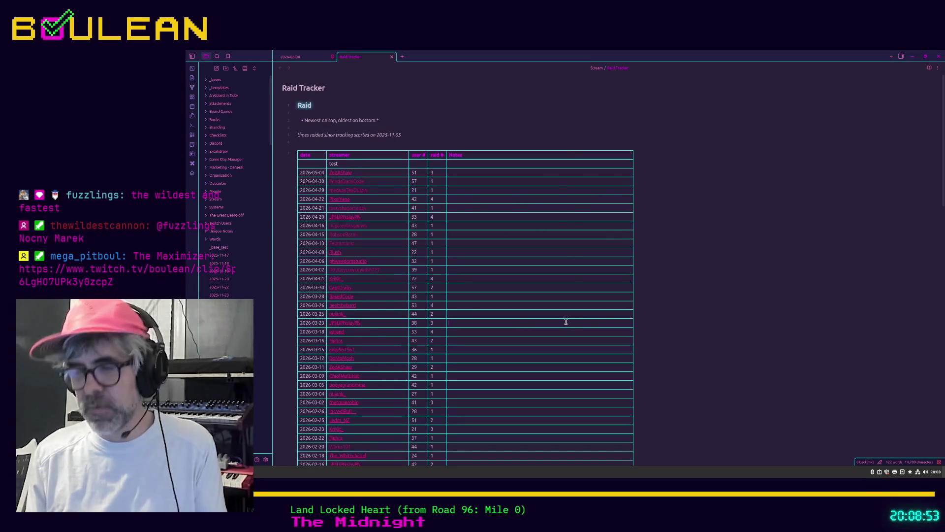
# Open the Book Recommendations note through the quick switcher, searching 'book'.
pyautogui.hotkey('ctrl', 'o')
pyautogui.write('book')
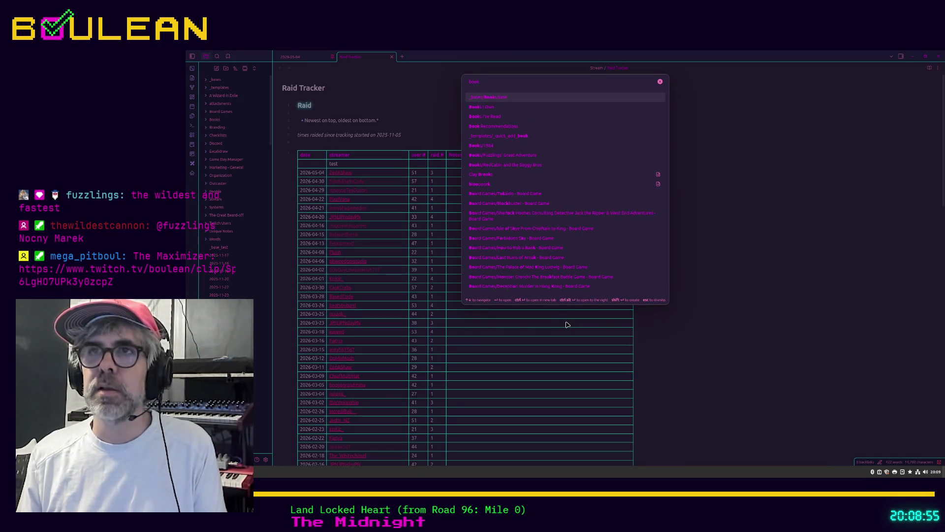
pyautogui.press('Down')
pyautogui.press('Down')
pyautogui.press('Down')
pyautogui.press('Up')
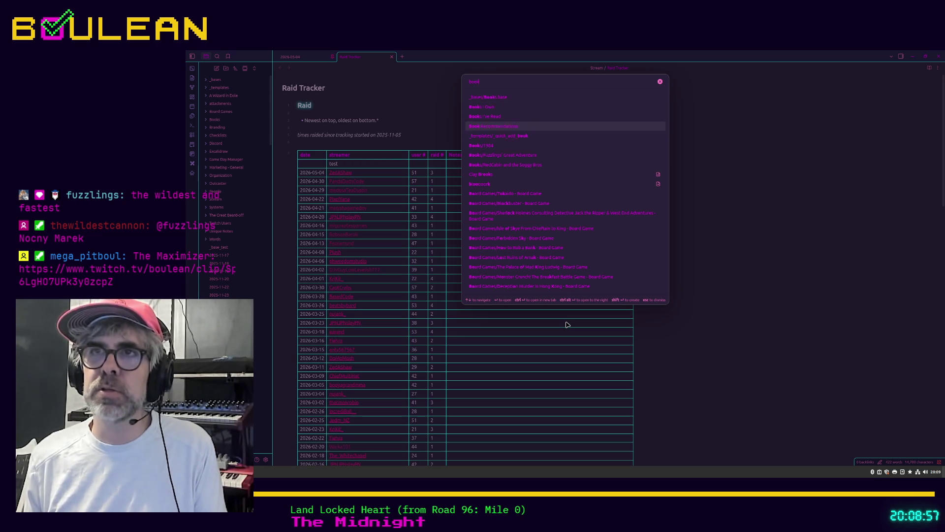
pyautogui.press('Return')
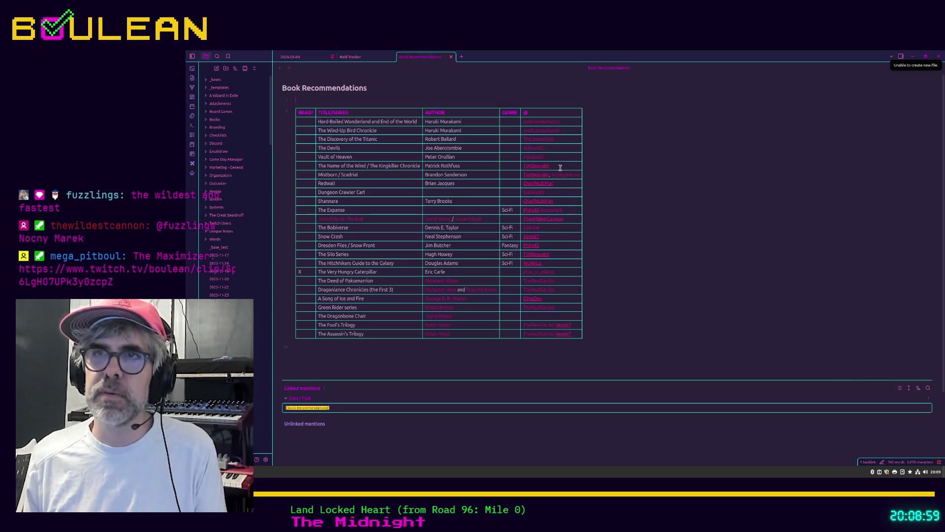
# Turn Readable line length on to view the centred table, then turn it off.
pyautogui.click(266, 459)
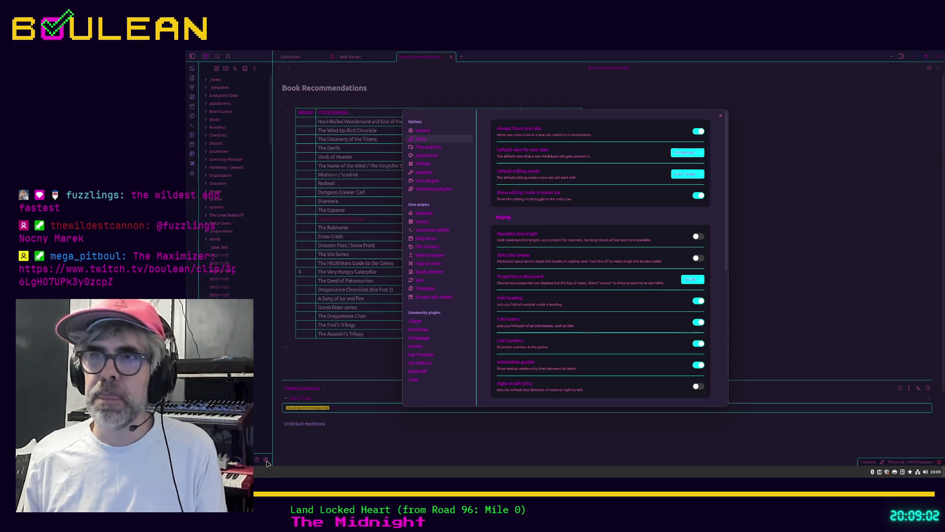
pyautogui.click(698, 238)
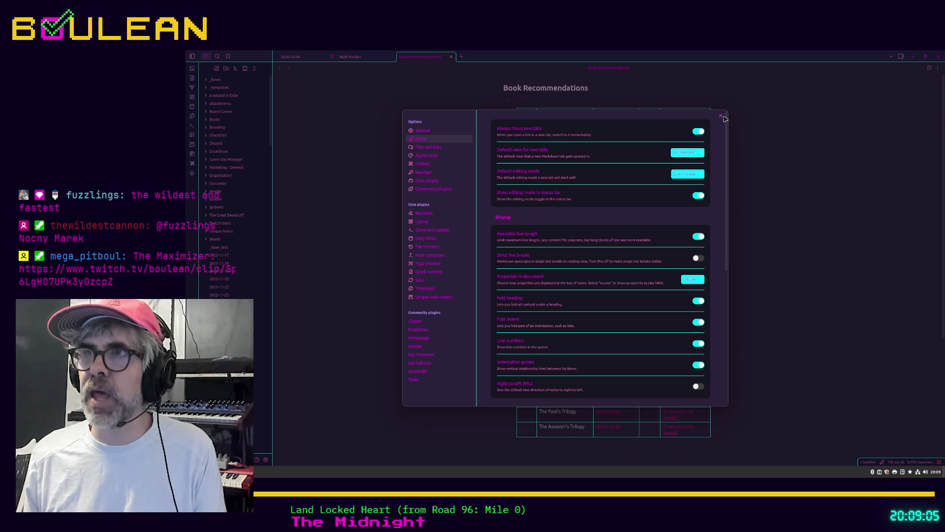
pyautogui.click(720, 116)
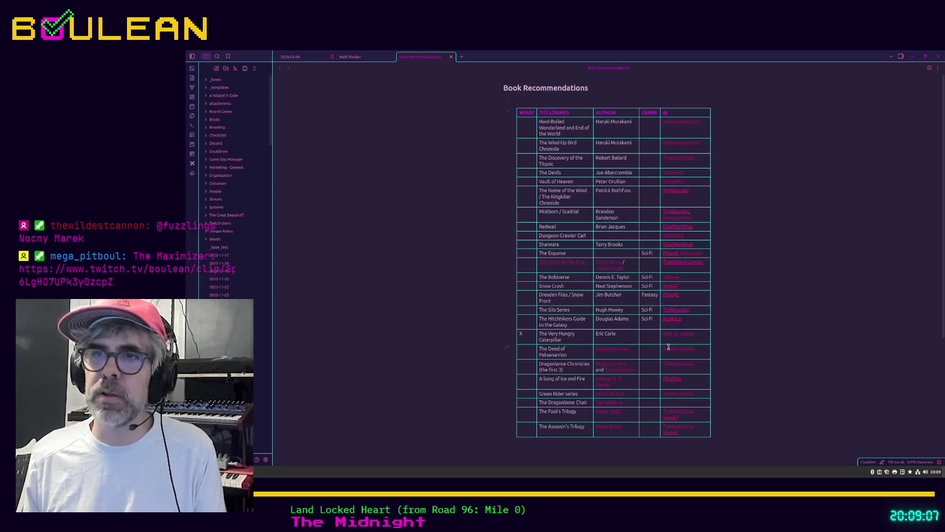
pyautogui.click(266, 459)
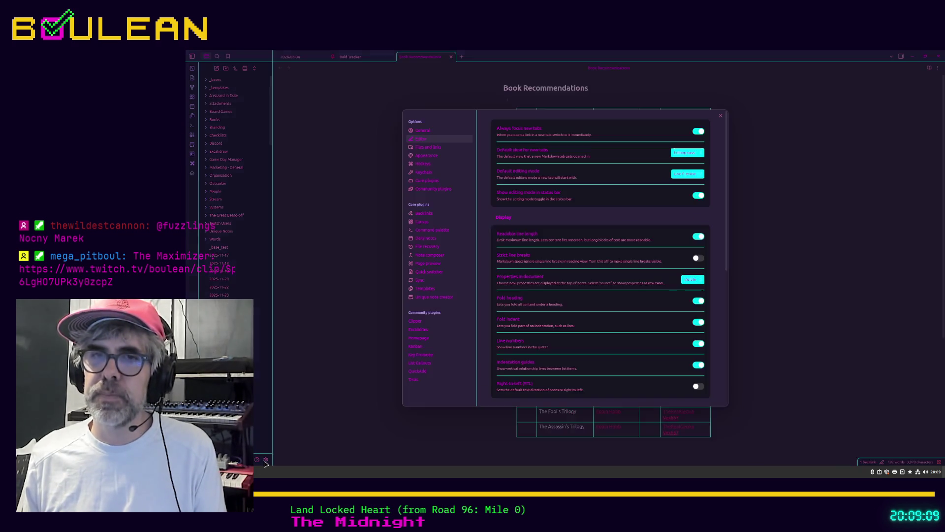
pyautogui.click(697, 236)
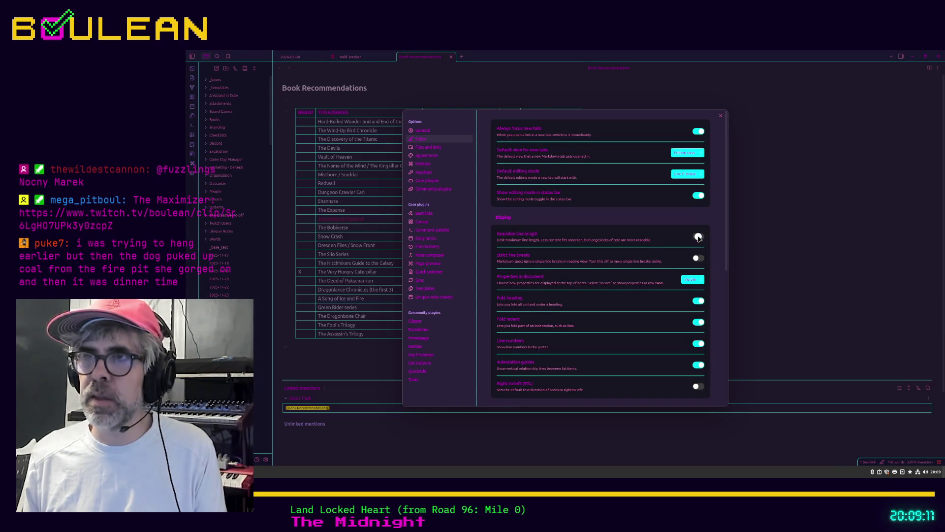
pyautogui.click(721, 117)
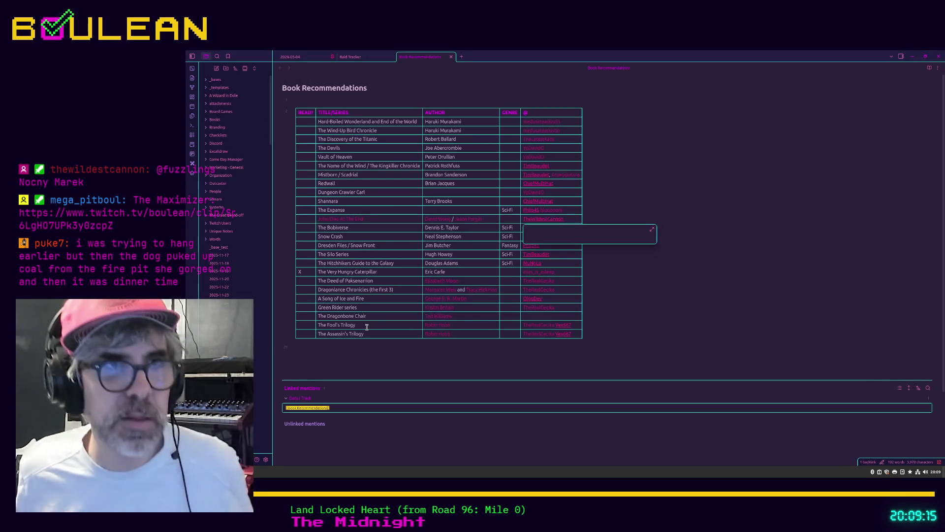
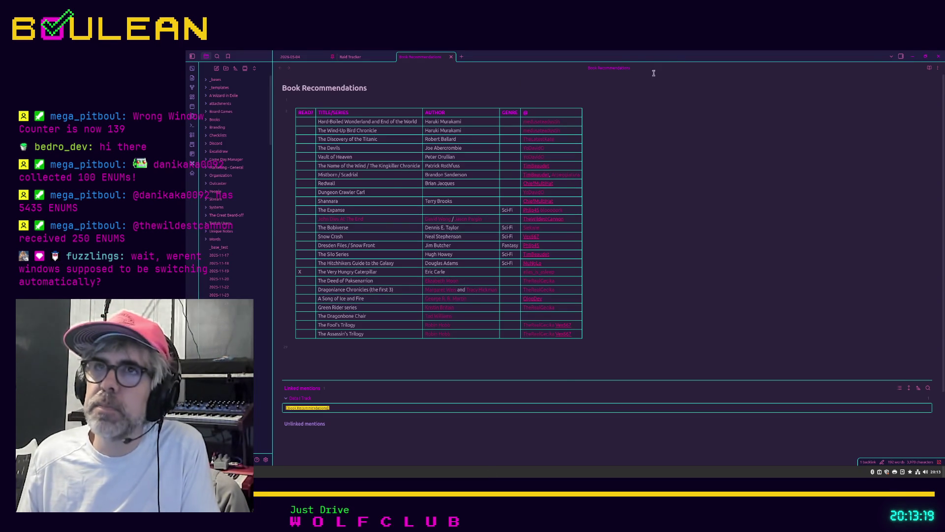
# Close the Book Recommendations note window to return to the To Do note.
pyautogui.click(912, 57)
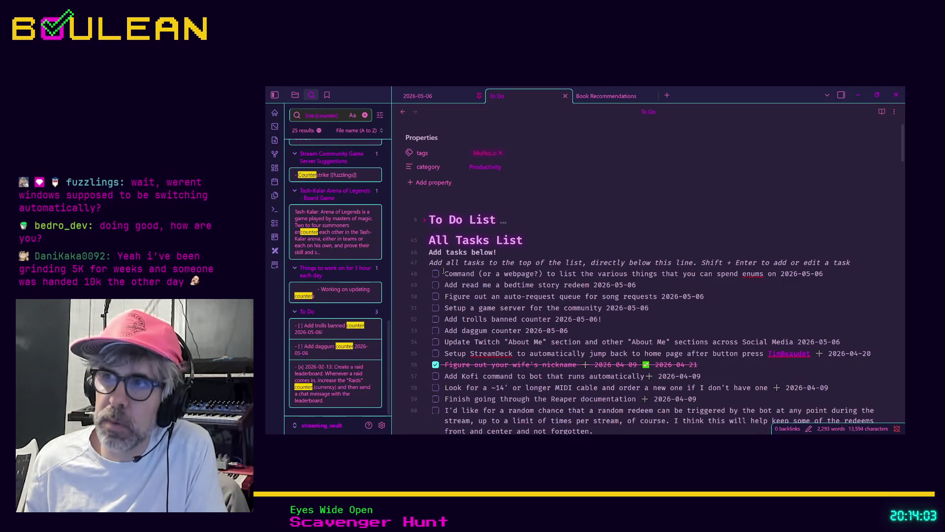
# Create a new top task reading 'Install Godot in Mint' followed by its date, dismissing suggestions.
pyautogui.press('Return')
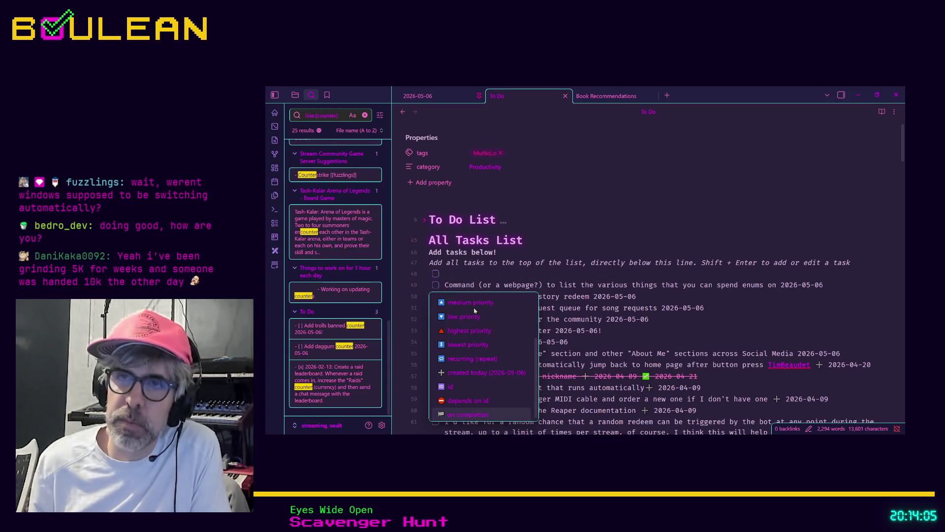
pyautogui.click(470, 302)
pyautogui.hotkey('ctrl', 'z')
pyautogui.click(472, 274)
pyautogui.write('Install Godot ')
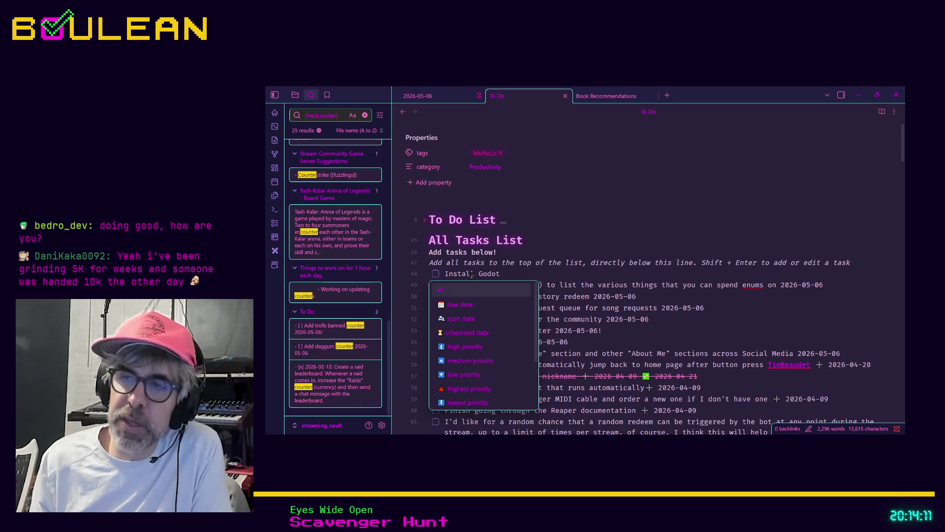
pyautogui.write('Min')
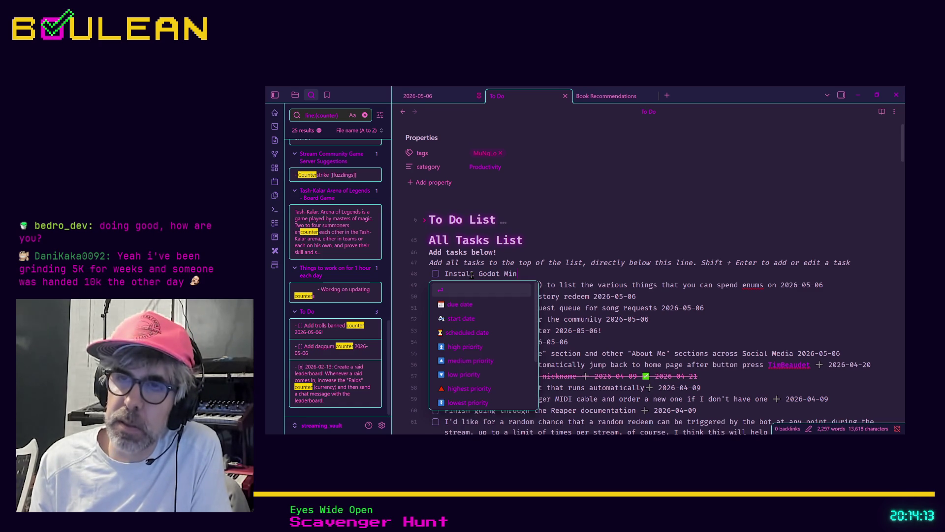
pyautogui.press('Left')
pyautogui.press('Left')
pyautogui.press('Left')
pyautogui.write('int ')
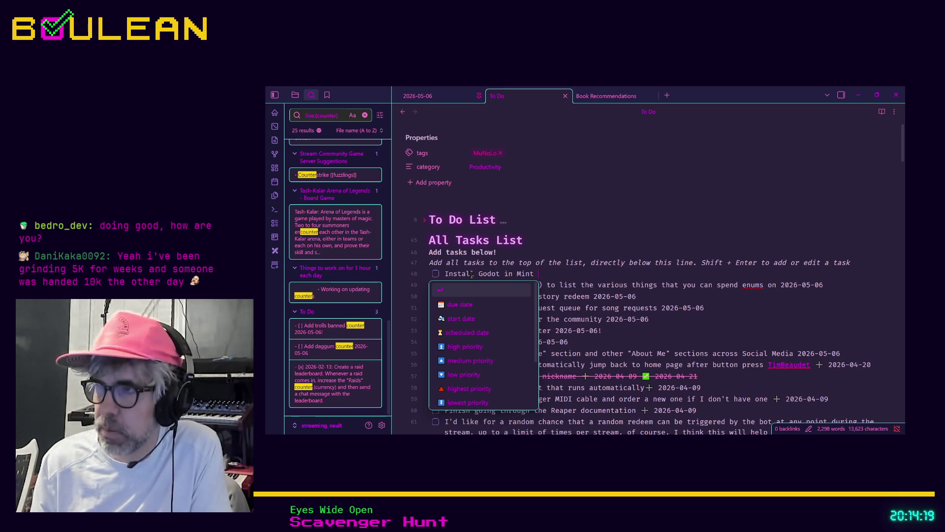
pyautogui.write('2026-05-06')
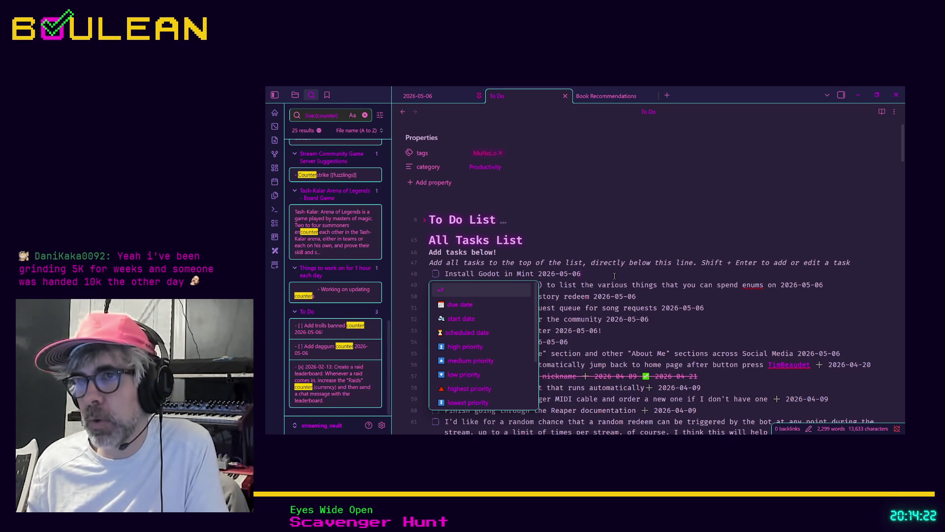
pyautogui.press('Escape')
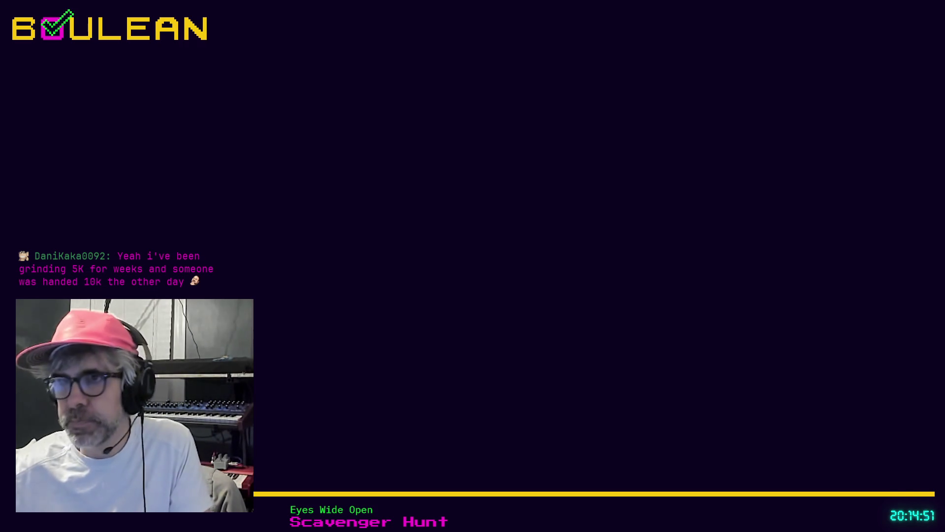
# Complete line 26's call as grid_manager.use_cell() using autocompletion.
pyautogui.click(568, 323)
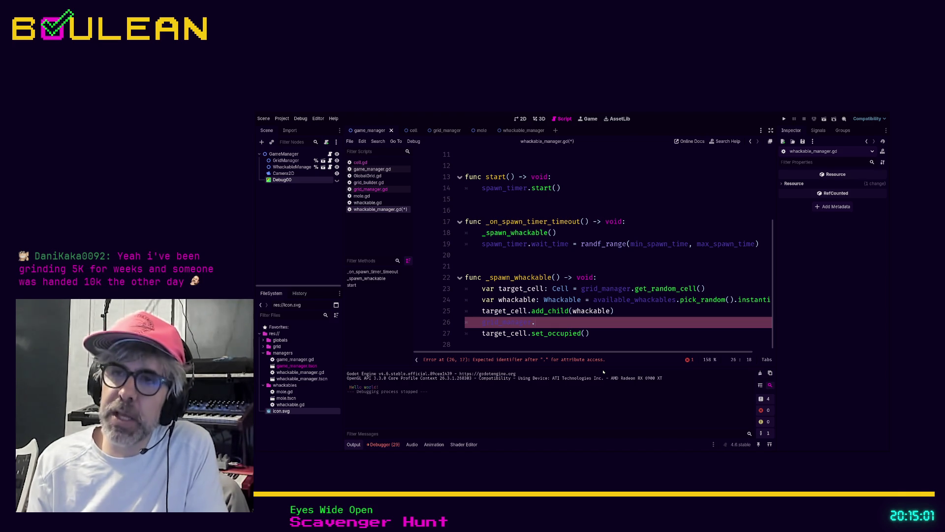
pyautogui.write('set_')
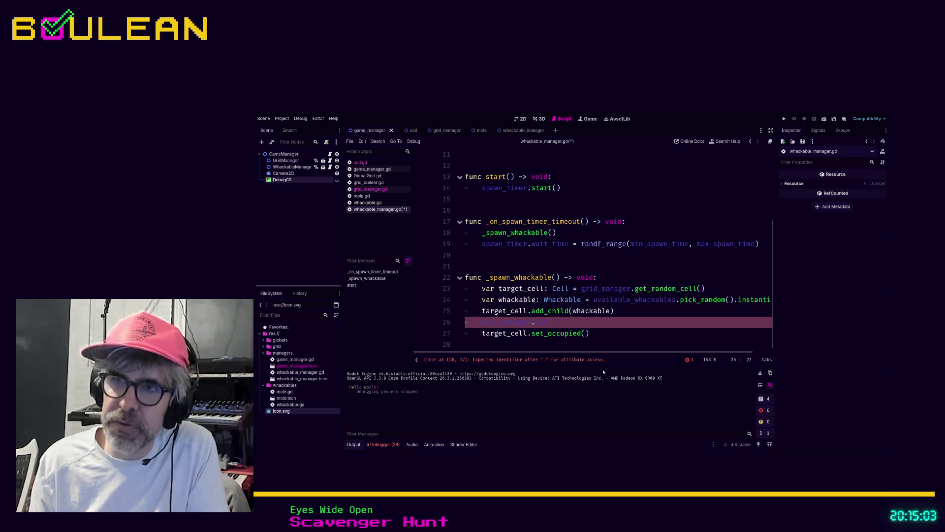
pyautogui.write('cell')
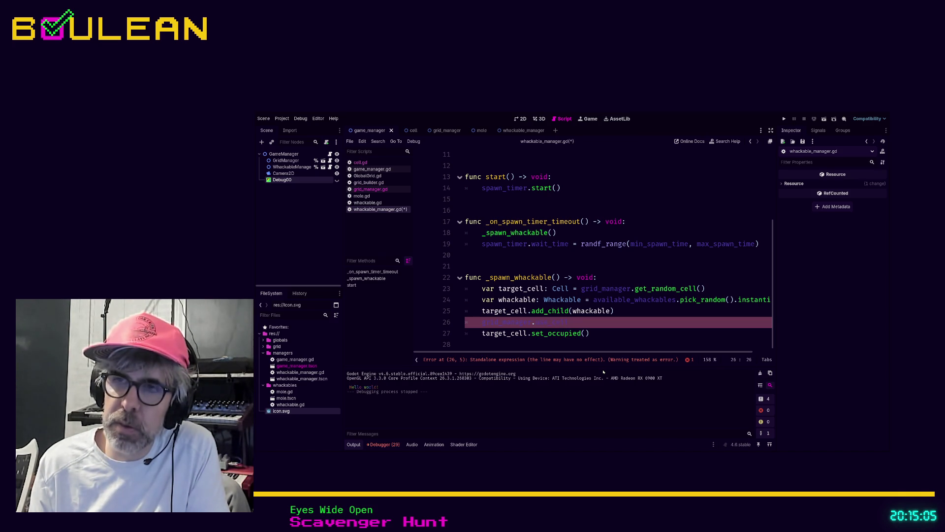
pyautogui.hotkey('ctrl', 'BackSpace')
pyautogui.write('use_')
pyautogui.press('Return')
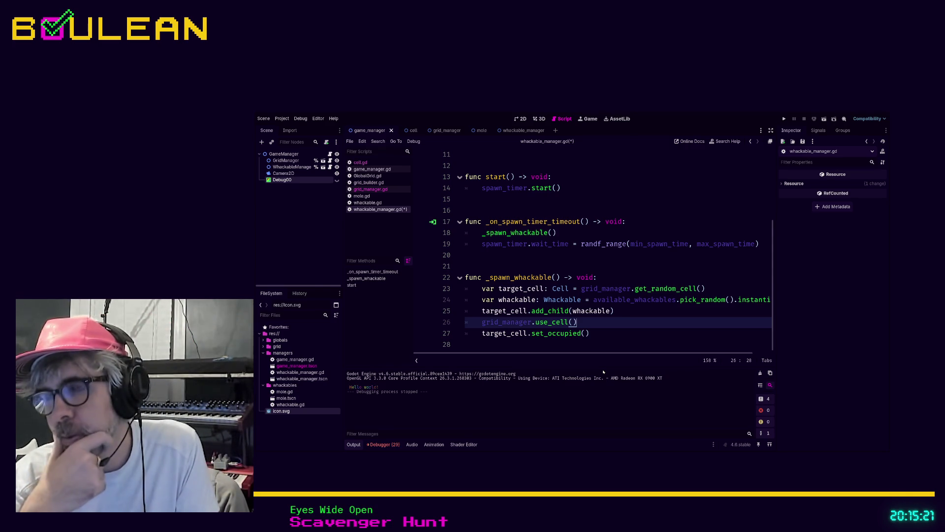
pyautogui.press('Down')
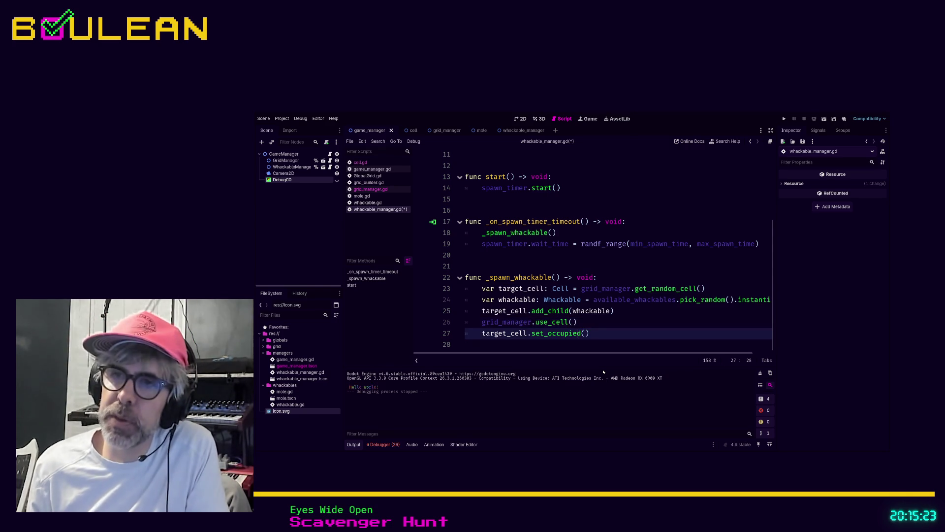
pyautogui.hotkey('shift', 'Home')
pyautogui.press('Up')
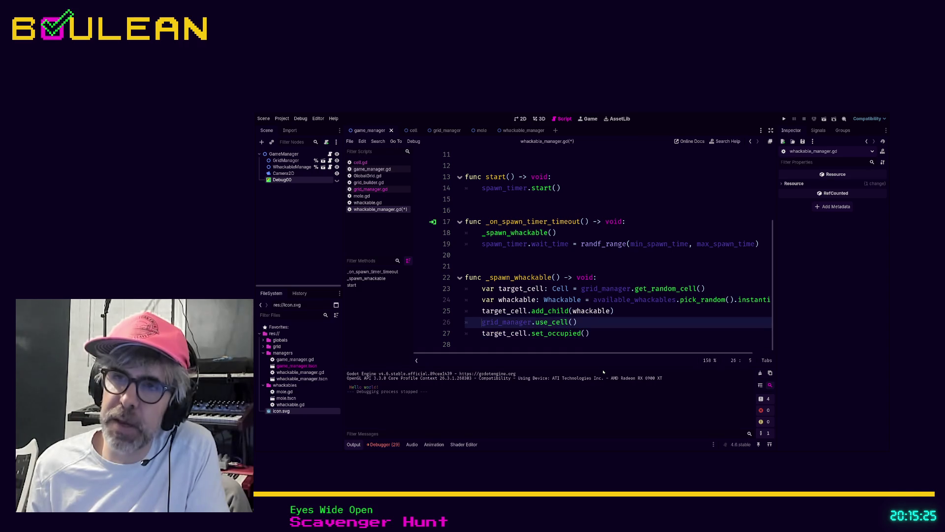
pyautogui.click(615, 335)
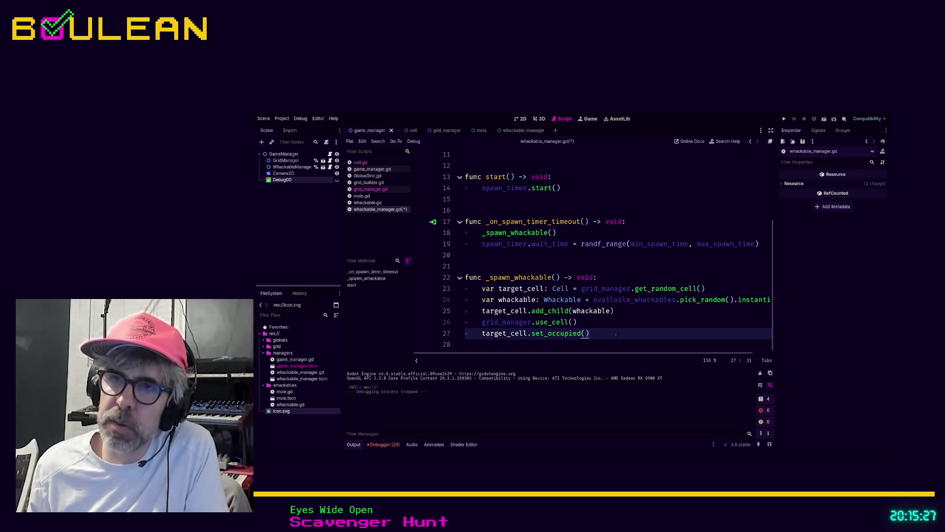
pyautogui.click(574, 323)
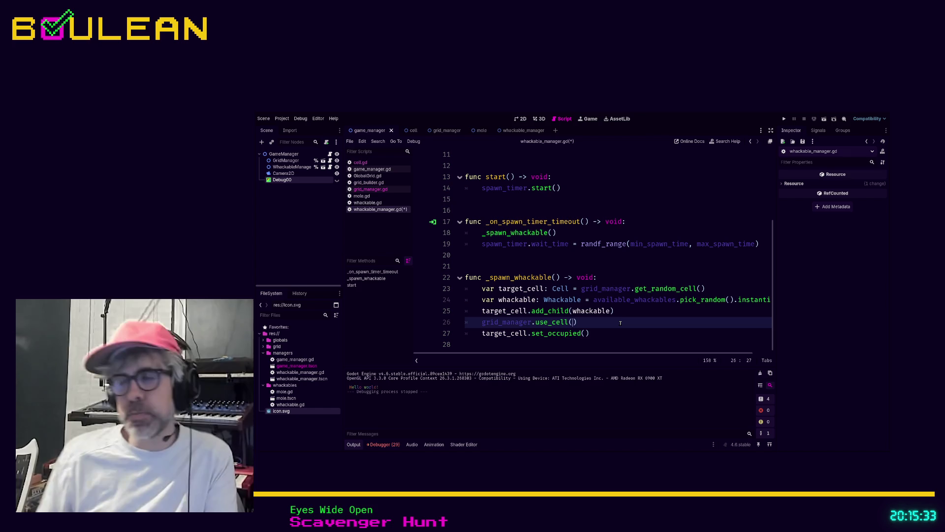
pyautogui.press('Left')
pyautogui.press('Left')
pyautogui.press('Left')
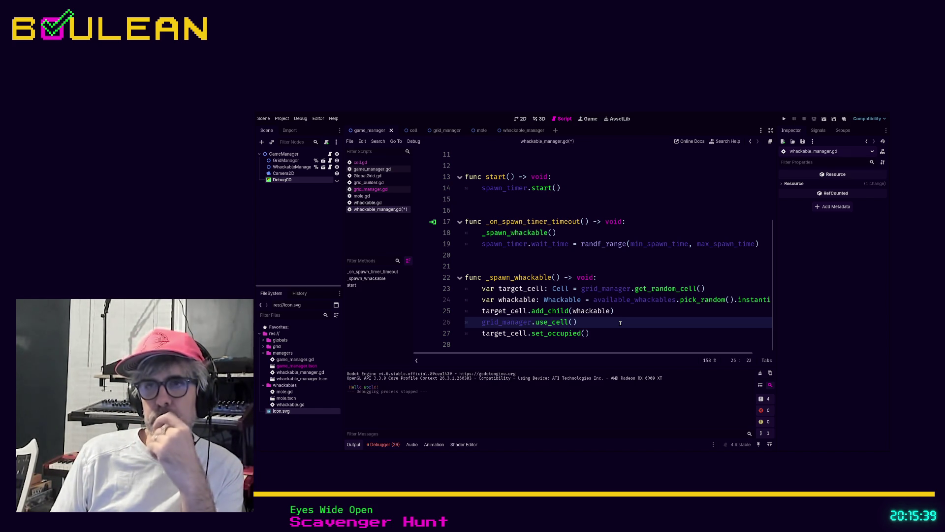
pyautogui.press('Right')
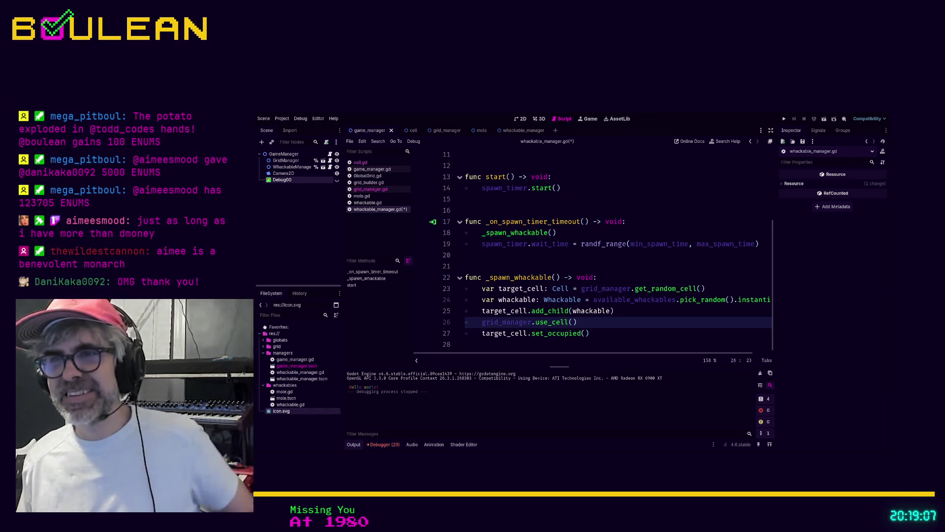
# Save whackable_manager.gd with the use_cell() and set_occupied() calls in _spawn_whackable.
pyautogui.click(604, 333)
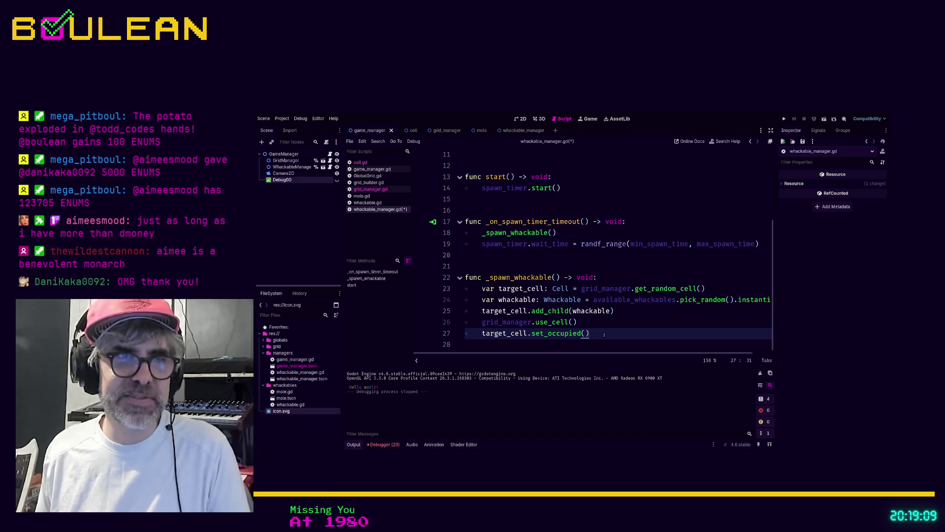
pyautogui.hotkey('ctrl', 's')
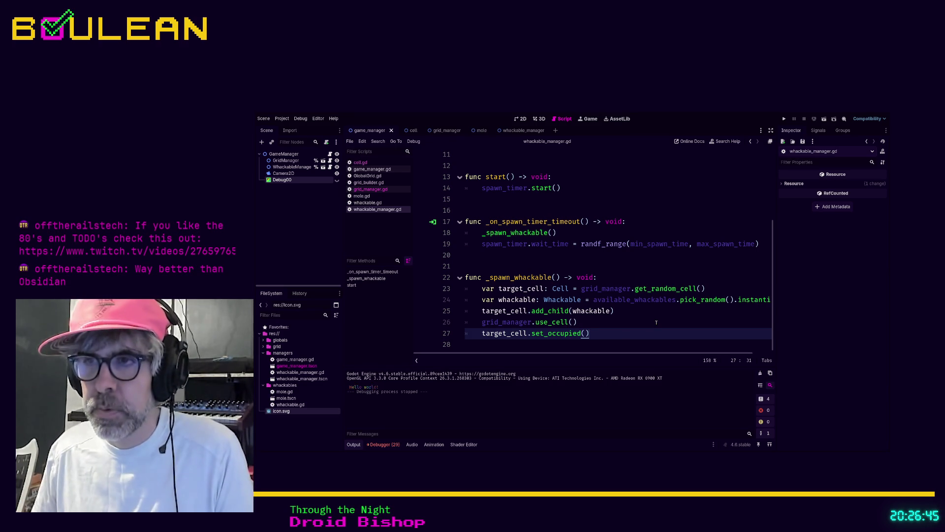
pyautogui.click(649, 326)
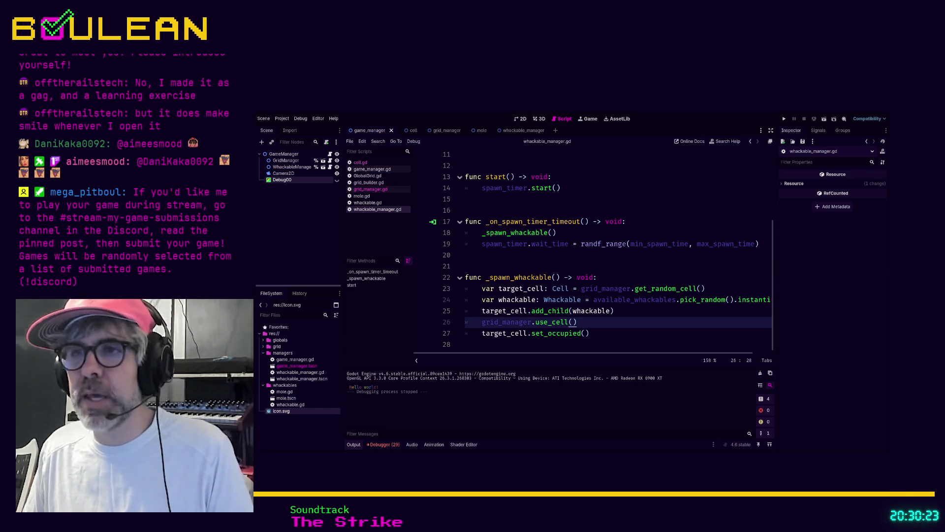
pyautogui.click(620, 334)
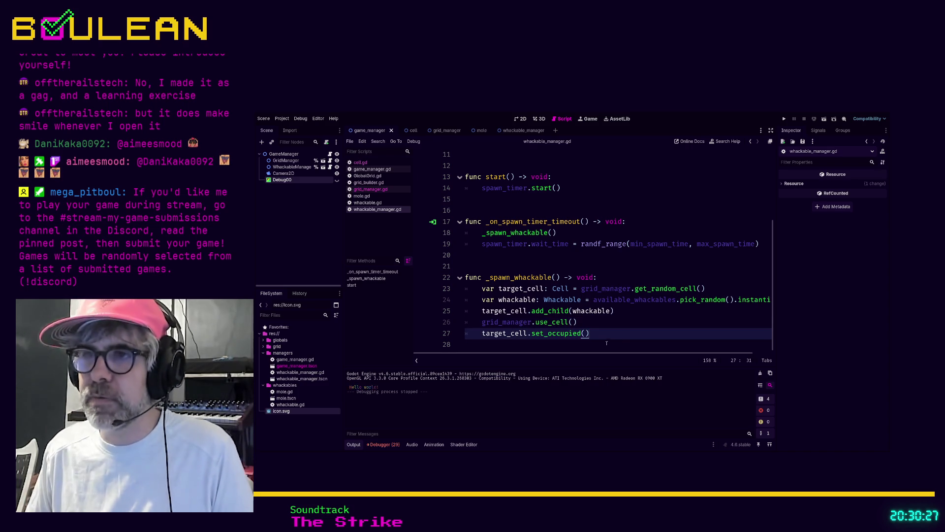
pyautogui.click(610, 341)
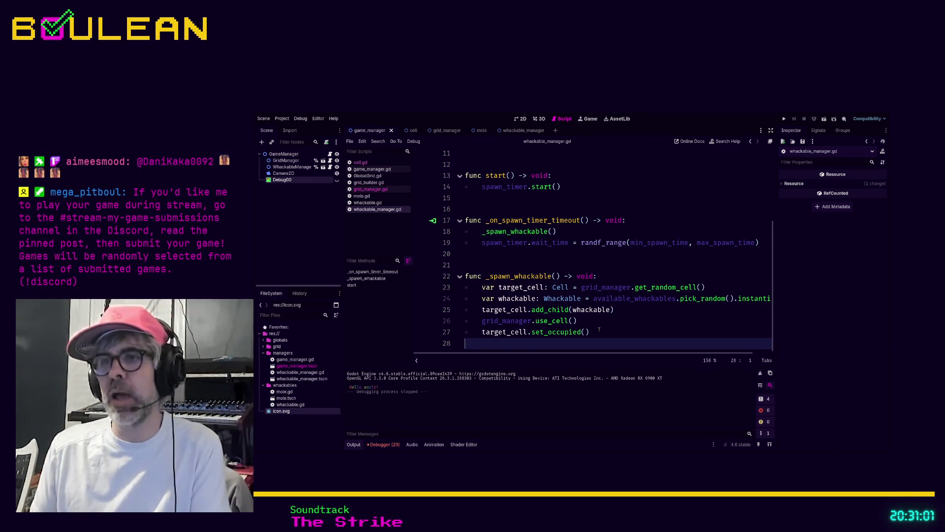
# Insert a new indented line right after grid_manager.use_cell() on line 26.
pyautogui.moveTo(618, 310); pyautogui.dragTo(479, 310)
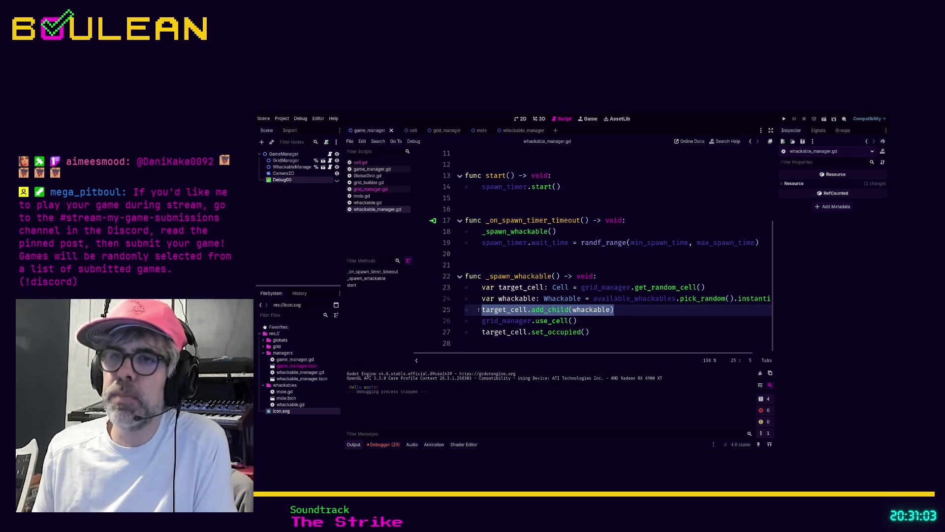
pyautogui.click(481, 310)
pyautogui.click(597, 331)
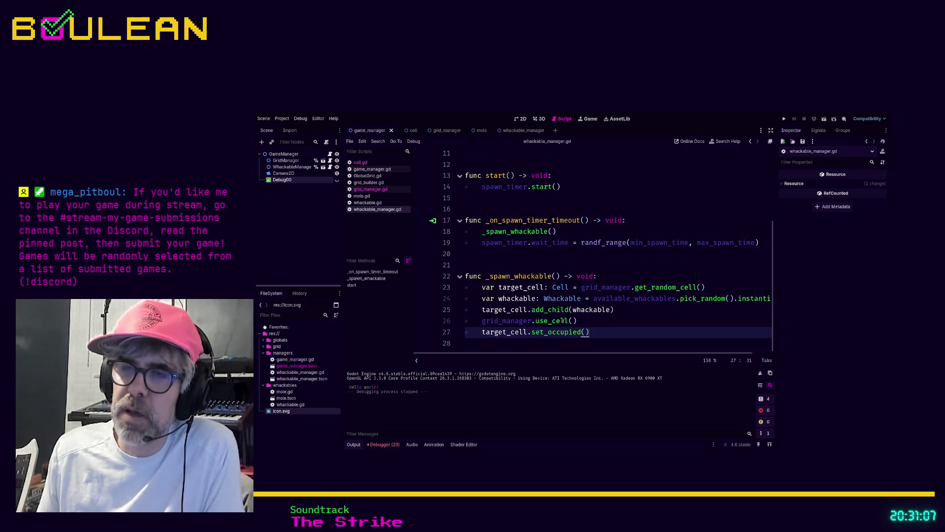
pyautogui.click(587, 320)
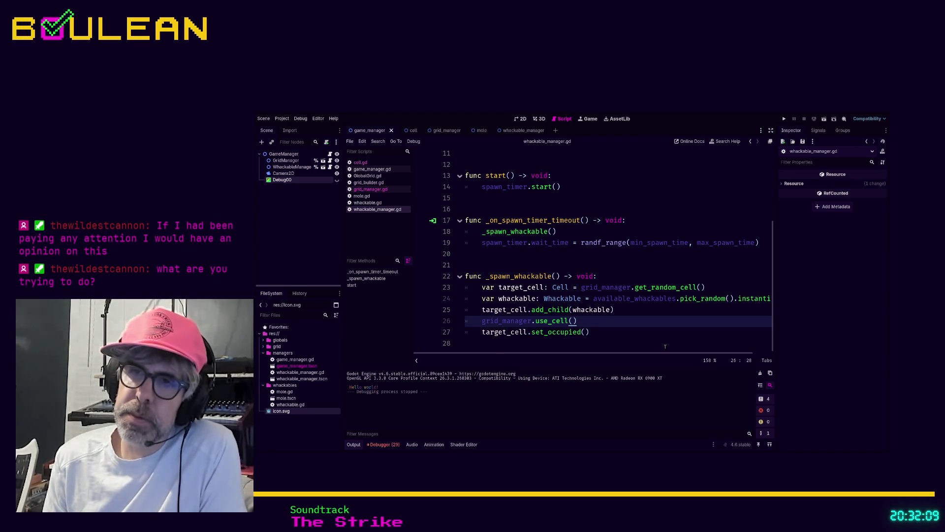
pyautogui.press('Return')
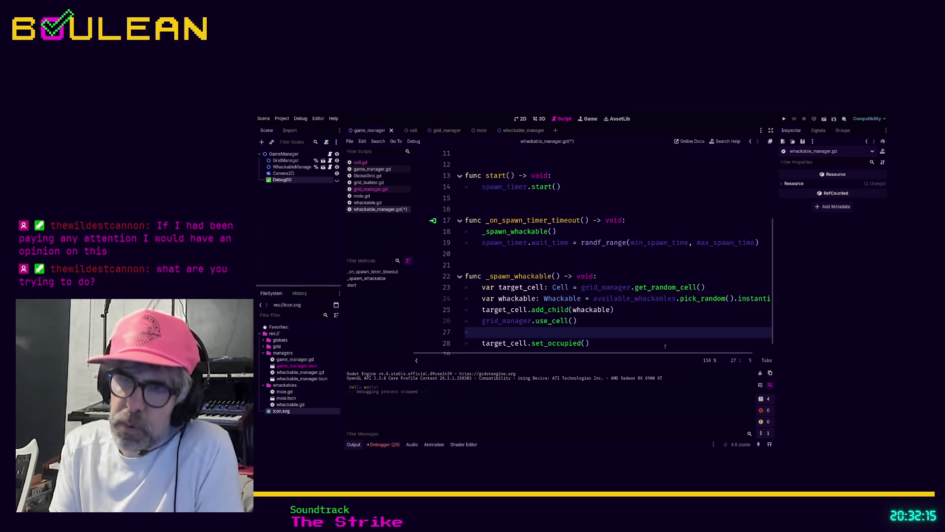
# Delete the half-typed grid_manager.add_ce call and its leftover empty line.
pyautogui.write('grid_manage')
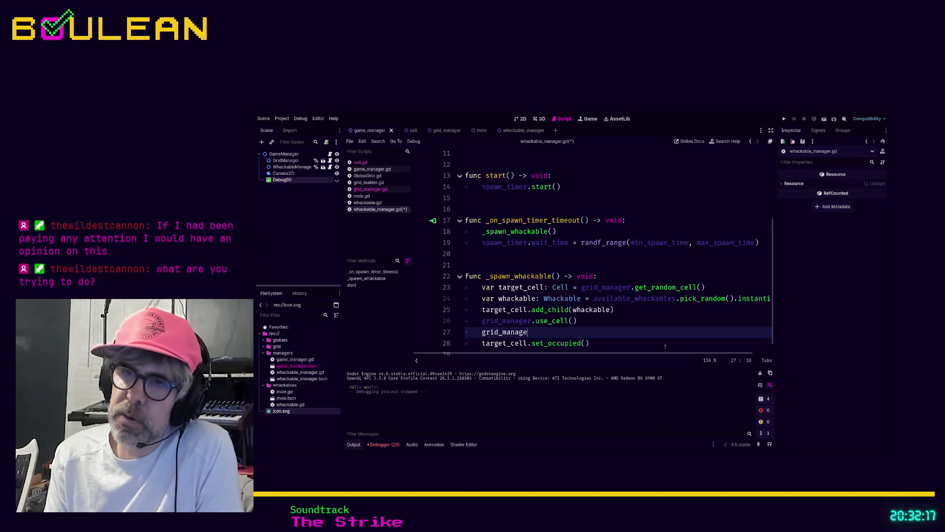
pyautogui.write('r.add')
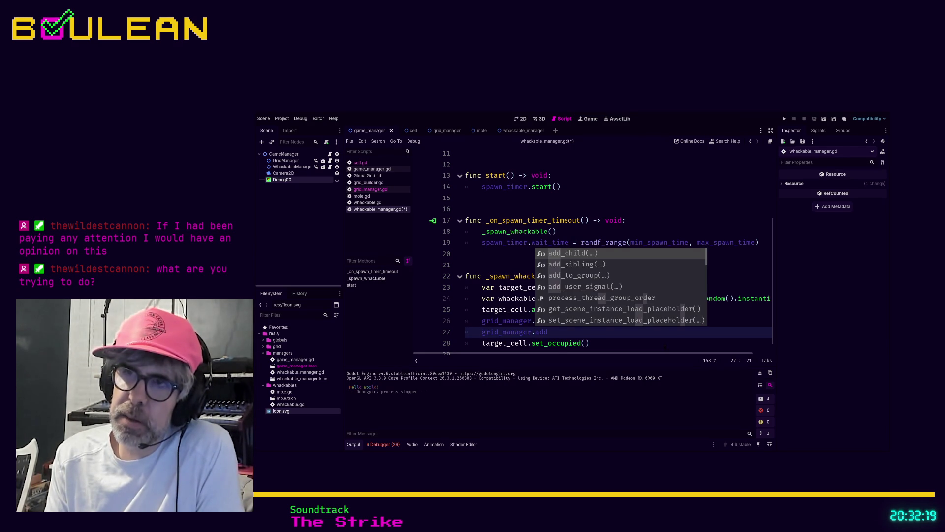
pyautogui.write('_')
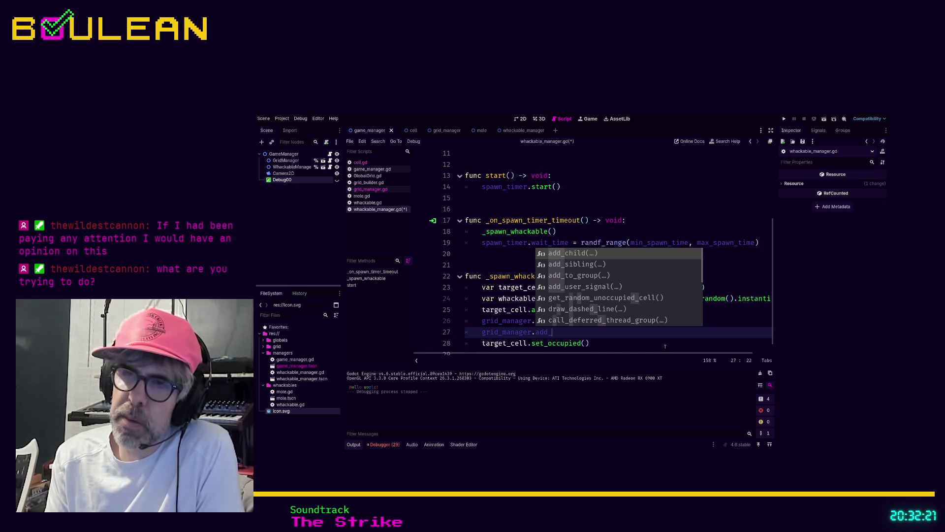
pyautogui.write('ce')
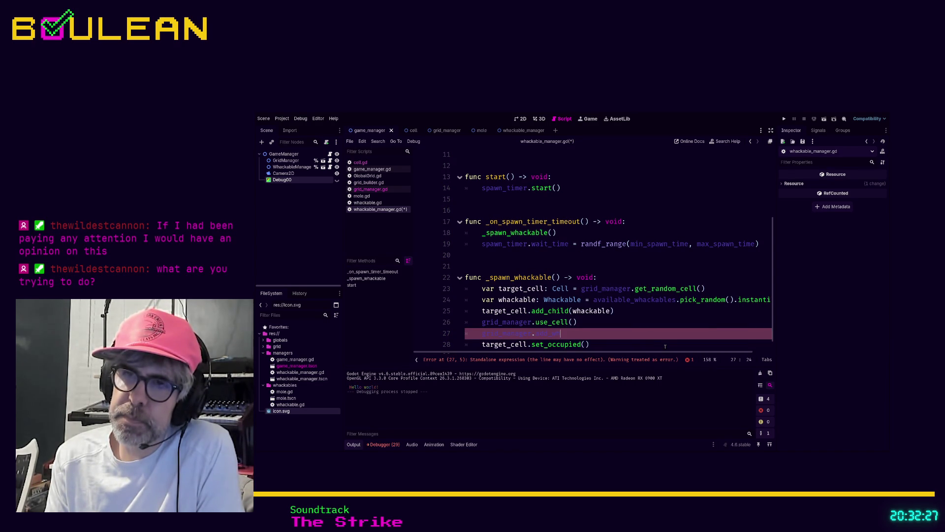
pyautogui.press('BackSpace')
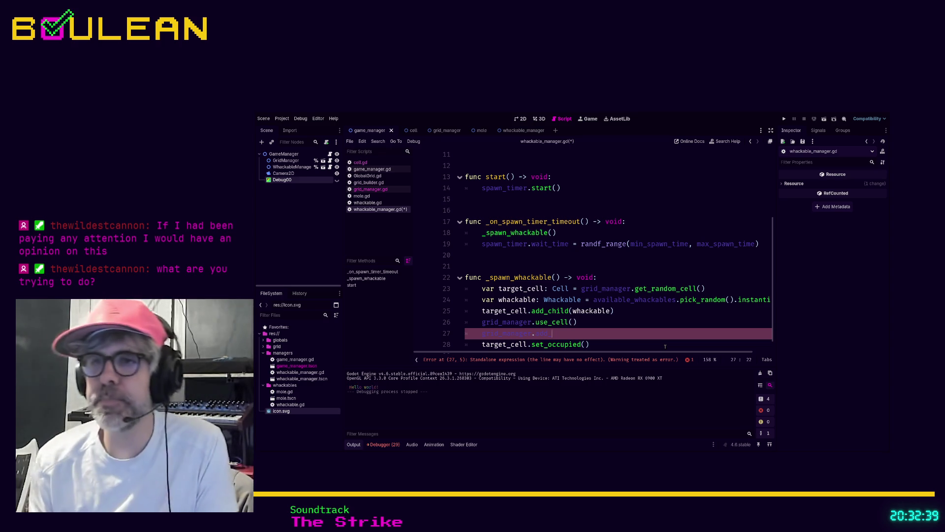
pyautogui.press('BackSpace')
pyautogui.press('BackSpace')
pyautogui.press('BackSpace')
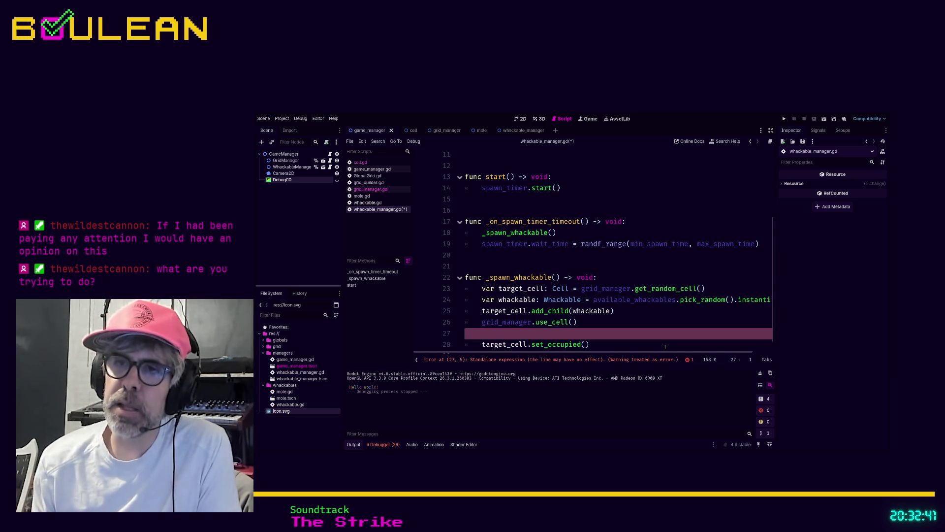
pyautogui.press('BackSpace')
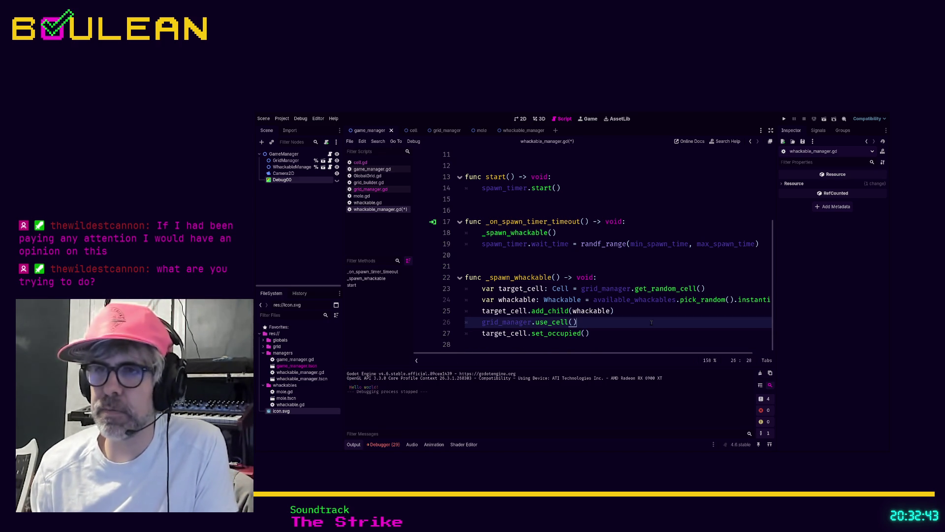
pyautogui.click(604, 333)
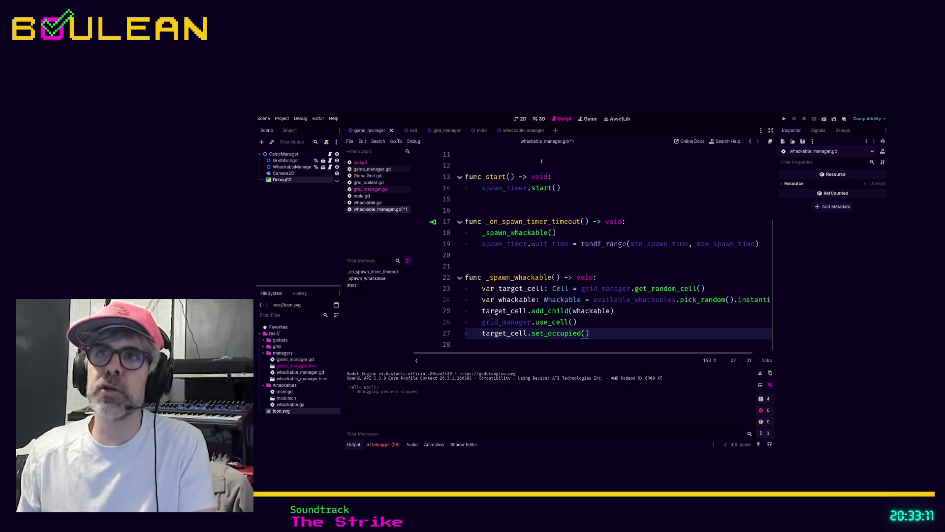
pyautogui.click(521, 119)
# Run the game, comment out line 26's grid_manager.use_cell() with Ctrl+K, and rerun.
pyautogui.click(285, 160)
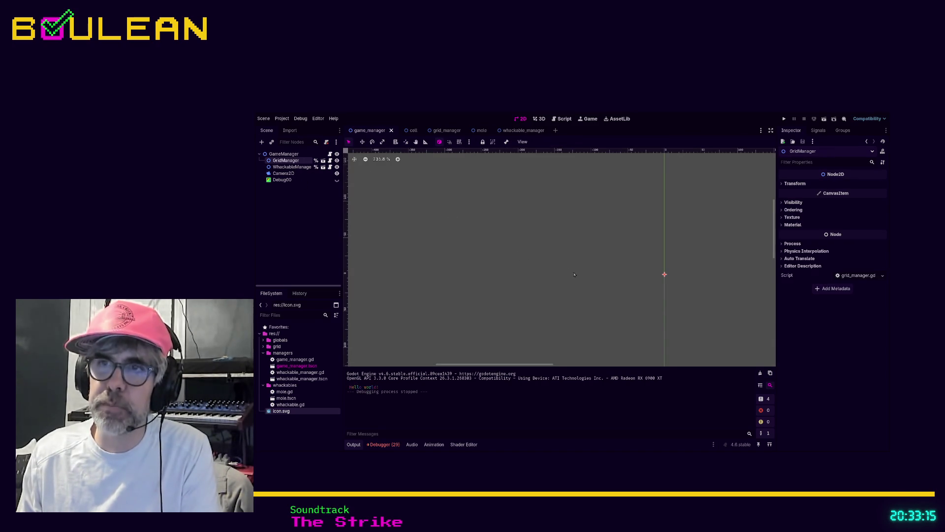
pyautogui.press('F5')
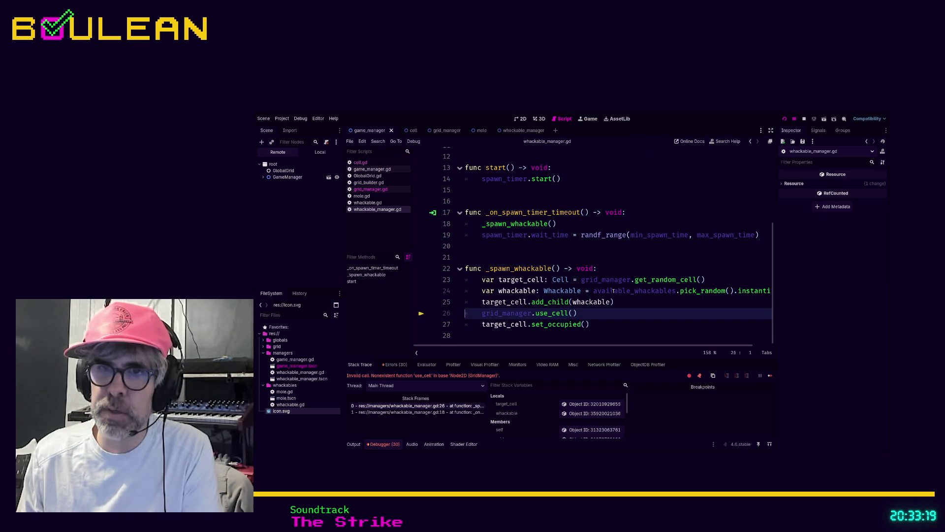
pyautogui.click(582, 313)
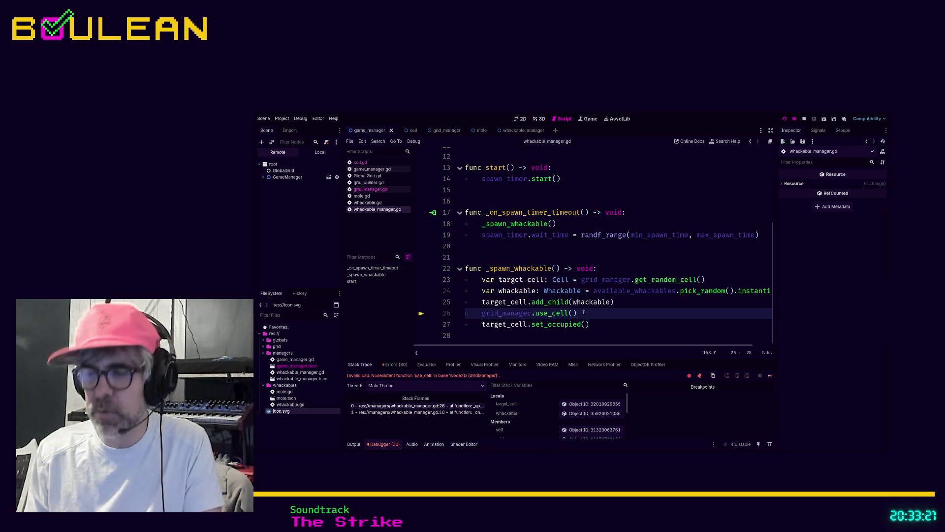
pyautogui.hotkey('ctrl', 'k')
pyautogui.click(637, 323)
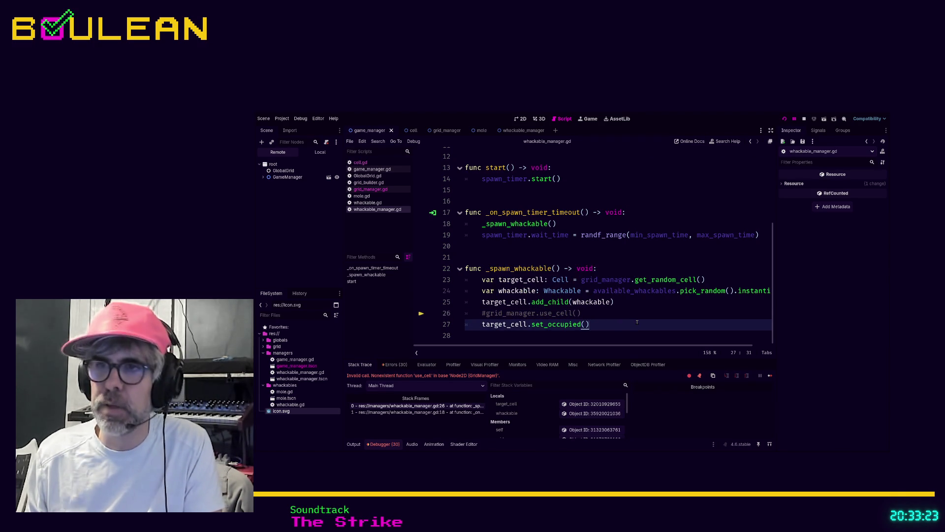
pyautogui.press('F5')
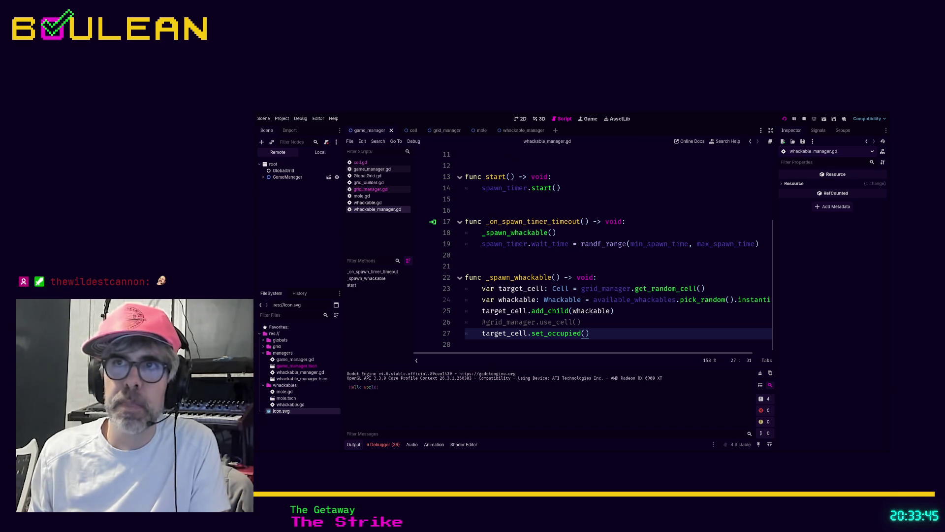
# Restart the game, check the 5x5 icon grid in its window, then stop it.
pyautogui.press('F8')
pyautogui.click(638, 269)
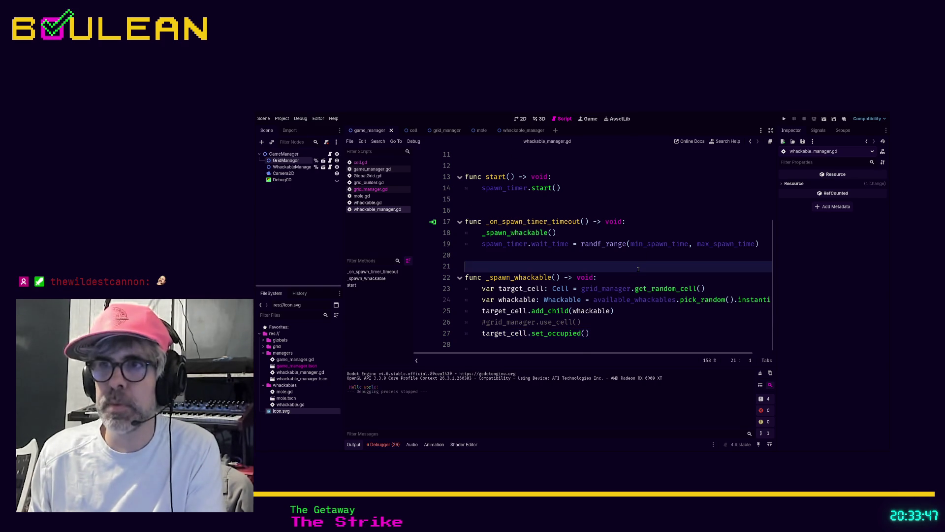
pyautogui.press('F5')
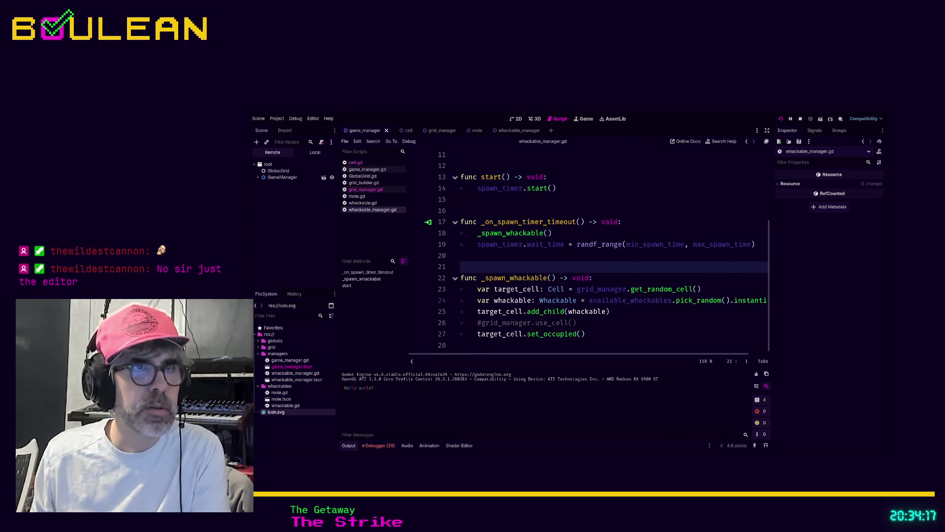
pyautogui.press('F5')
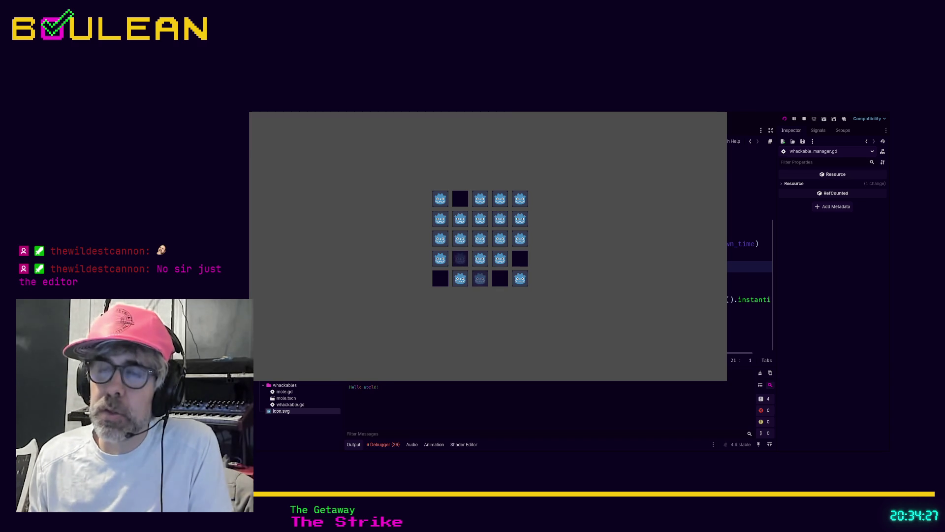
pyautogui.press('F8')
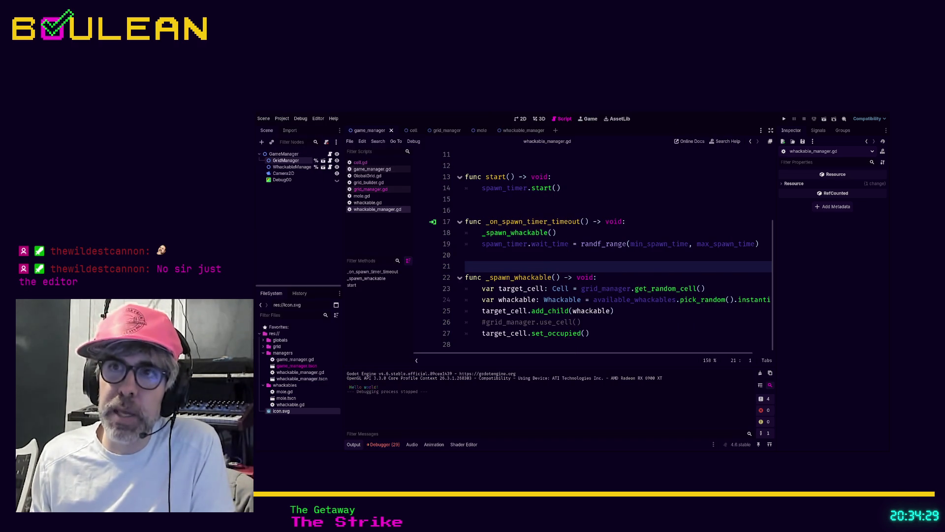
pyautogui.click(533, 257)
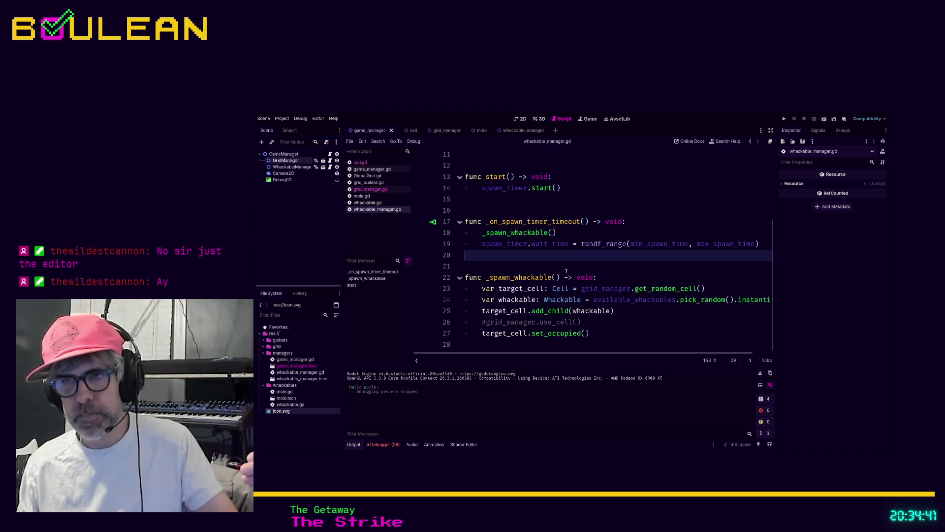
pyautogui.click(597, 326)
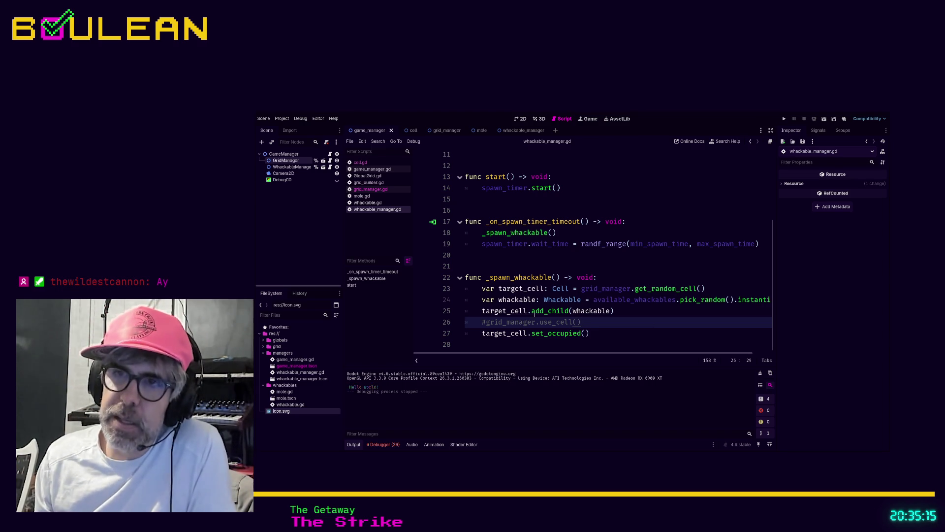
pyautogui.click(631, 312)
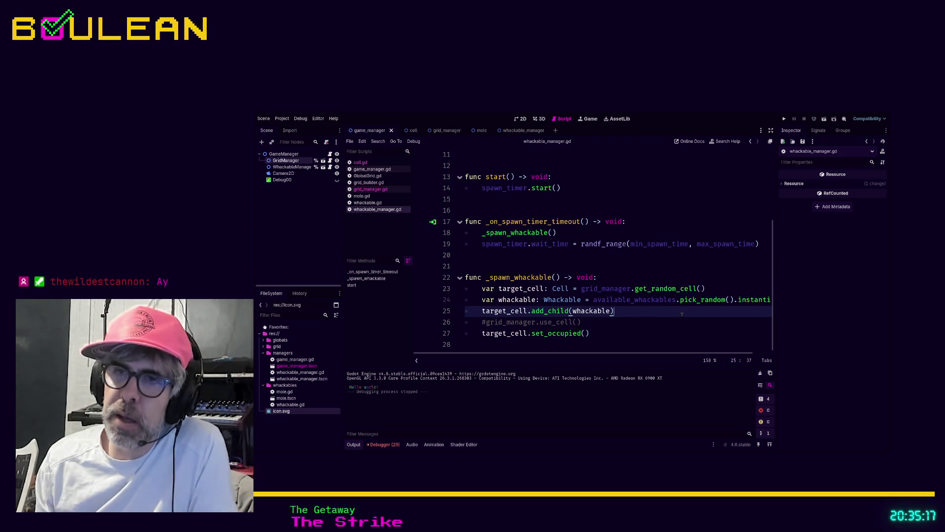
# Leave a blank line after add_child, then view grid_manager.gd's occupied and unoccupied cell arrays.
pyautogui.press('Return')
pyautogui.write('gr')
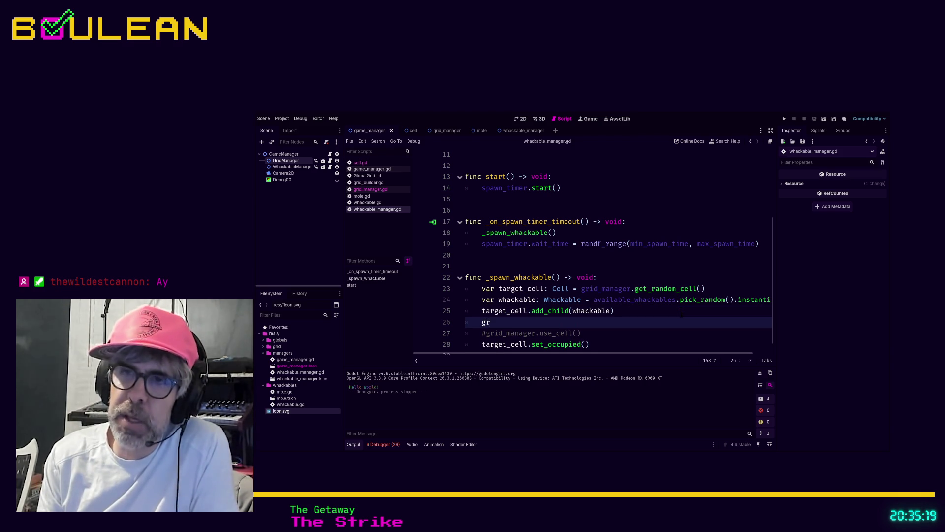
pyautogui.write('id_mn')
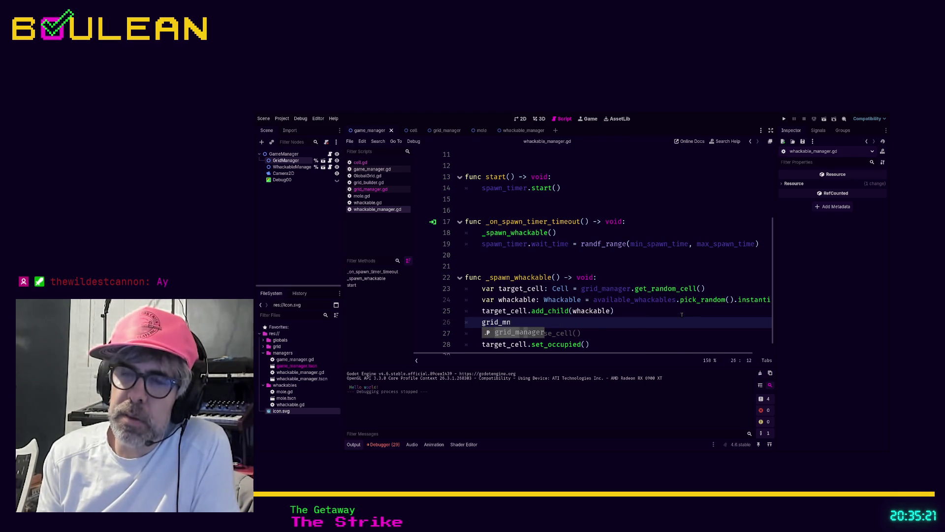
pyautogui.press('BackSpace')
pyautogui.write('anager.')
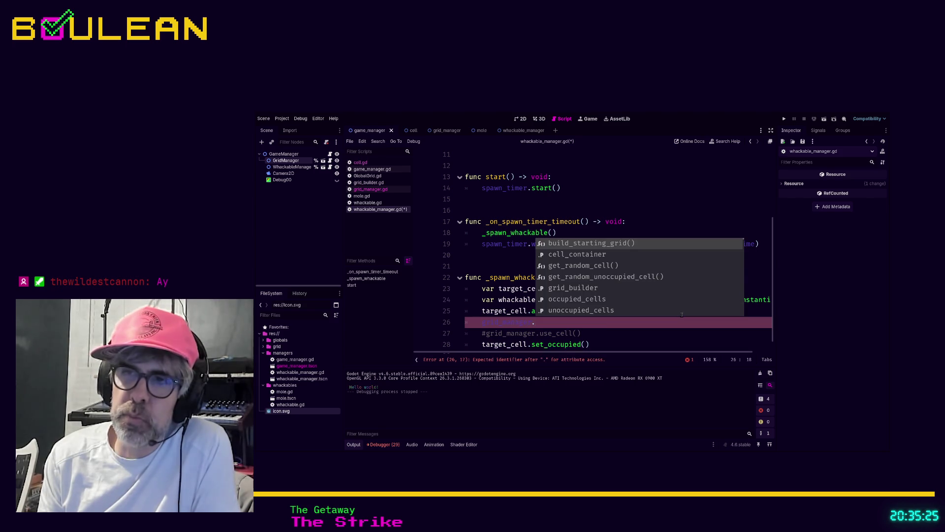
pyautogui.press('BackSpace')
pyautogui.press('BackSpace')
pyautogui.press('BackSpace')
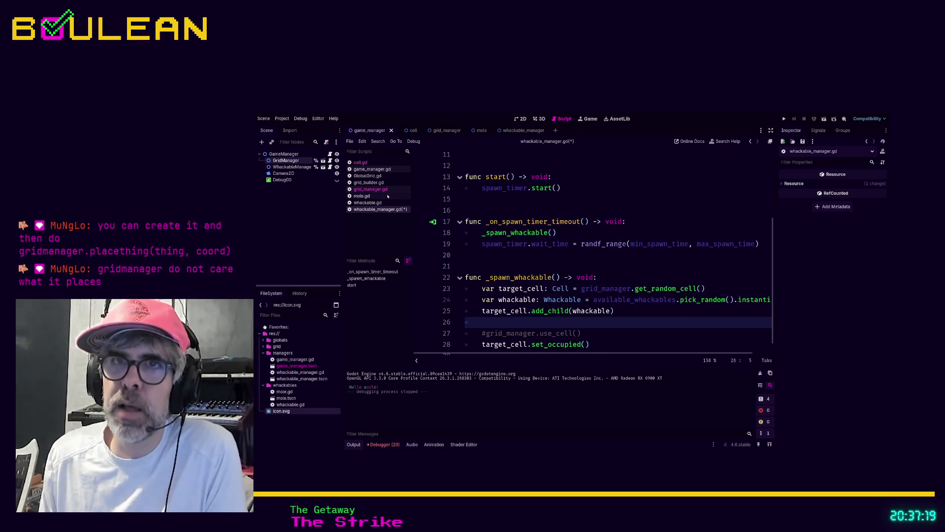
pyautogui.click(371, 189)
pyautogui.scroll(2, 496, 231)
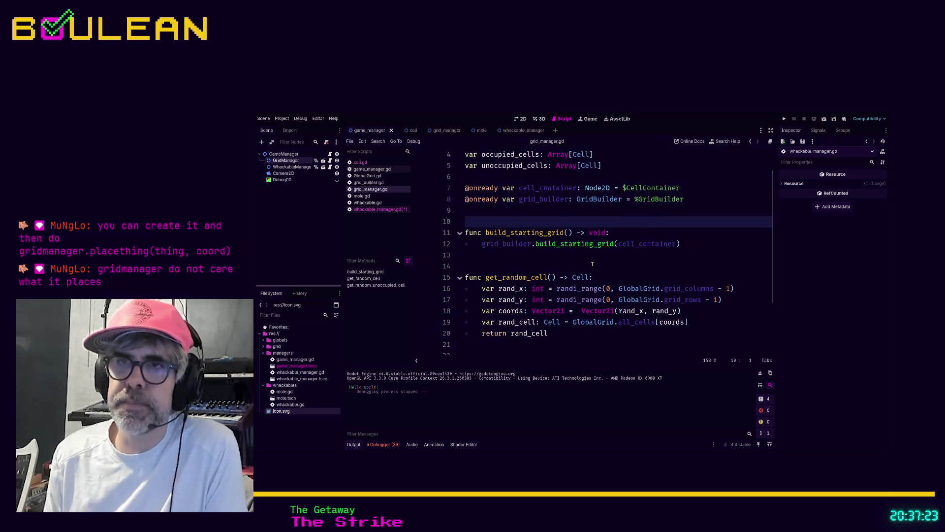
# Write 'func add_to_grid(node: Node2D) -> void:' on line 11 above build_starting_grid.
pyautogui.press('Return')
pyautogui.press('Return')
pyautogui.press('Up')
pyautogui.press('Up')
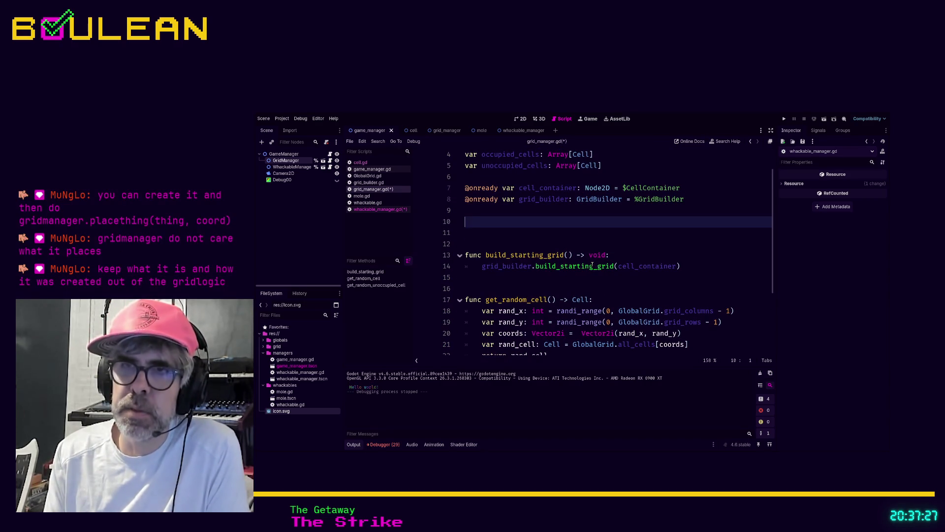
pyautogui.press('Return')
pyautogui.write('func add_to_grid')
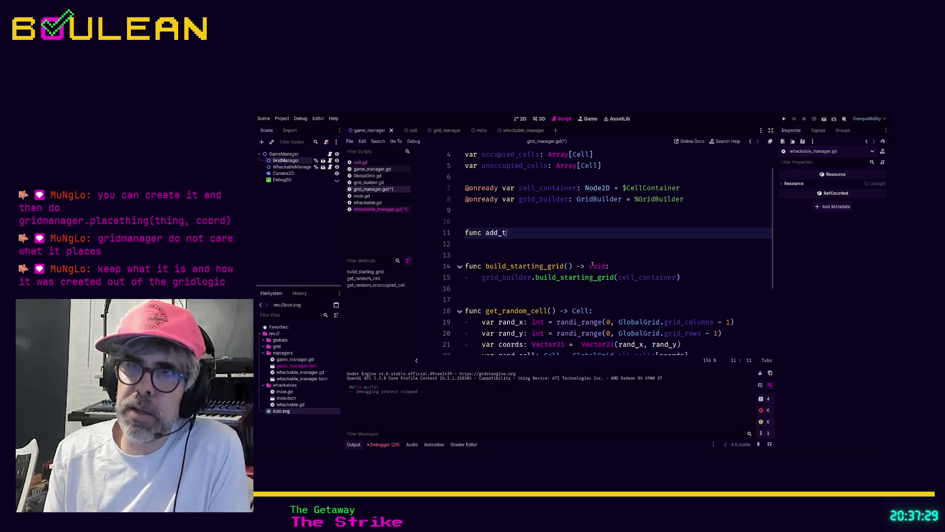
pyautogui.write('(')
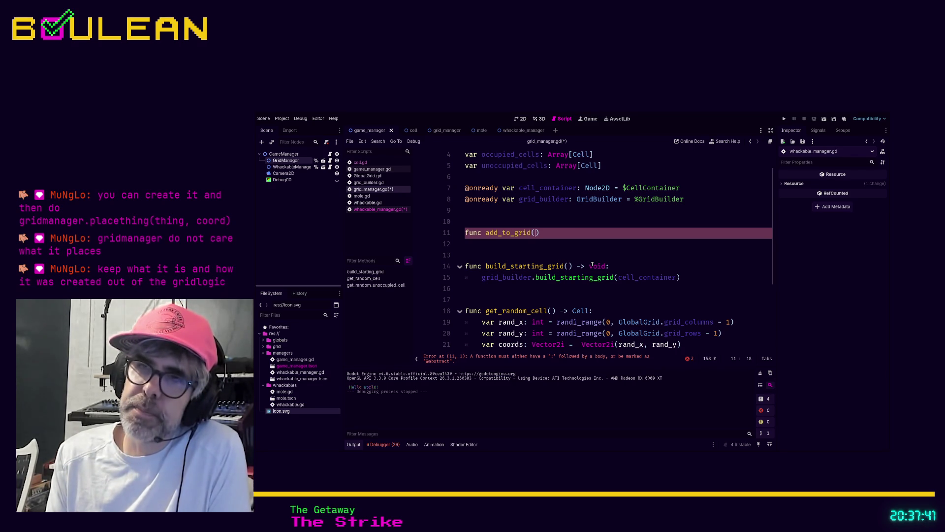
pyautogui.write('node: Node2')
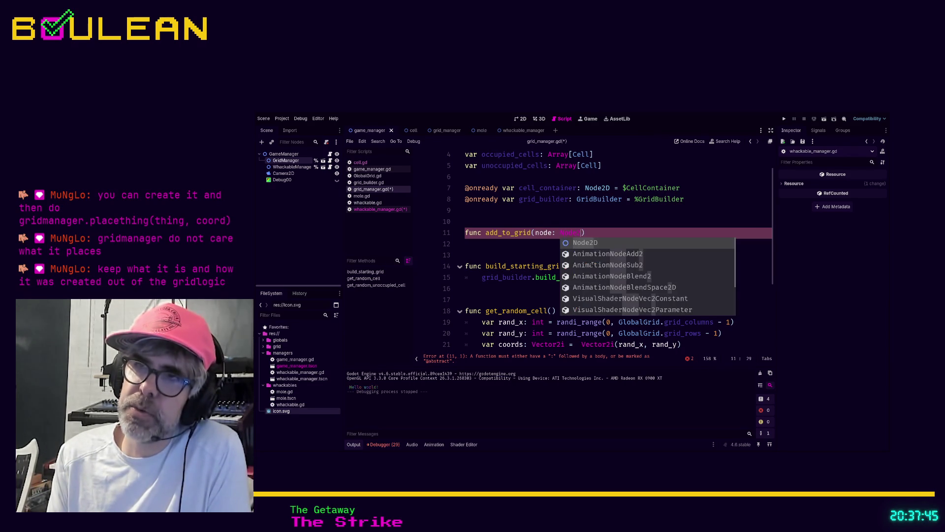
pyautogui.press('Return')
pyautogui.press('End')
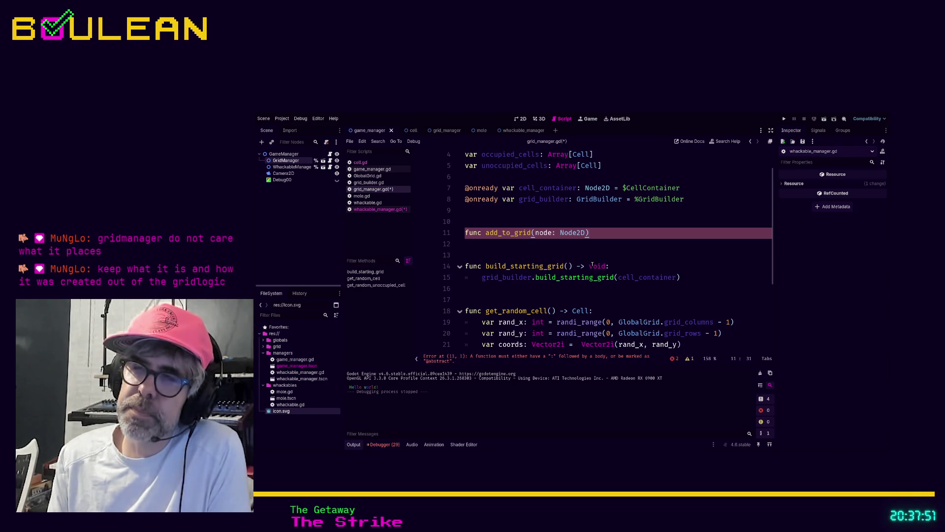
pyautogui.write(' -> void:')
pyautogui.press('Return')
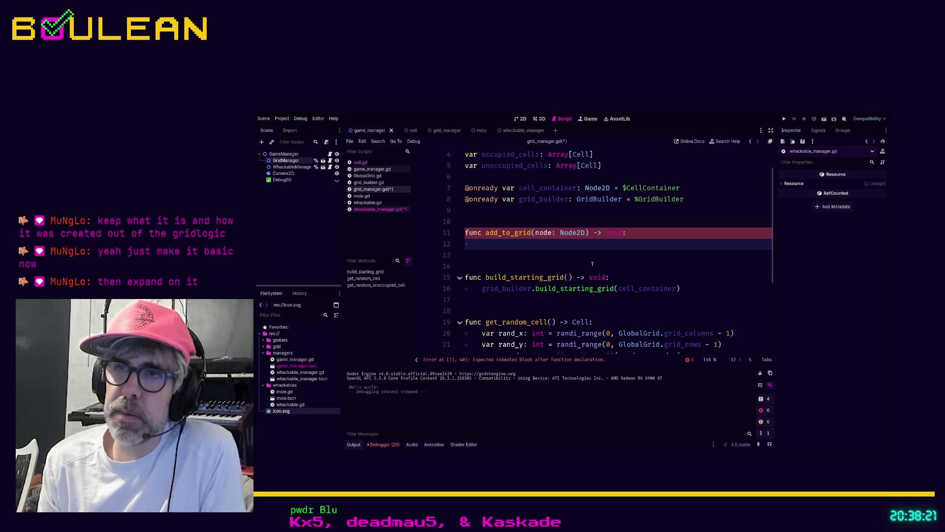
pyautogui.write('if node i')
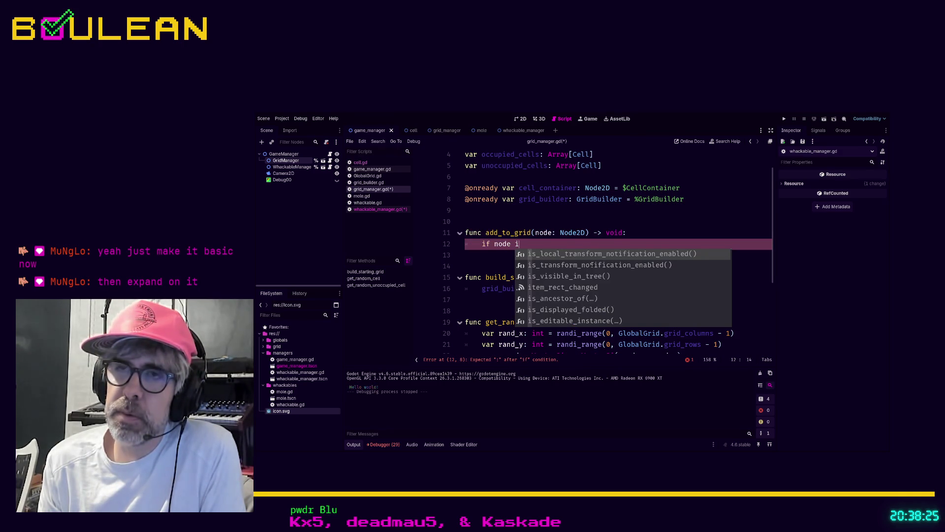
pyautogui.press('BackSpace')
pyautogui.press('BackSpace')
pyautogui.press('BackSpace')
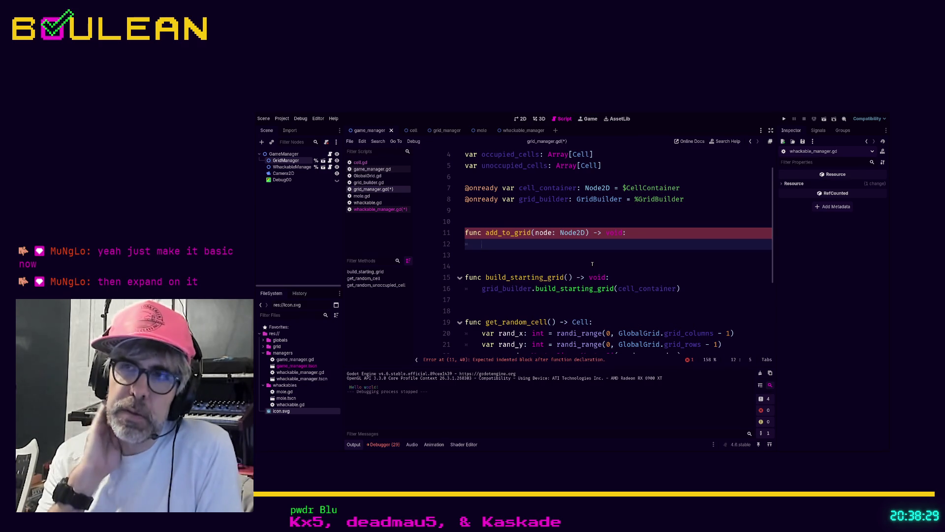
pyautogui.click(585, 233)
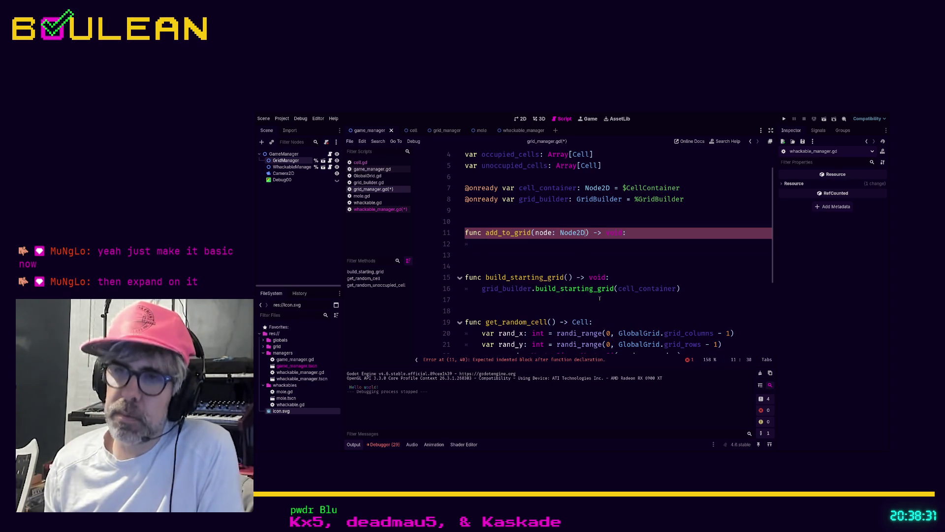
# Add a target_cell: Cell parameter to add_to_grid and replace node: Node2D with scene: PackedScene.
pyautogui.write(', target_cell: Cell')
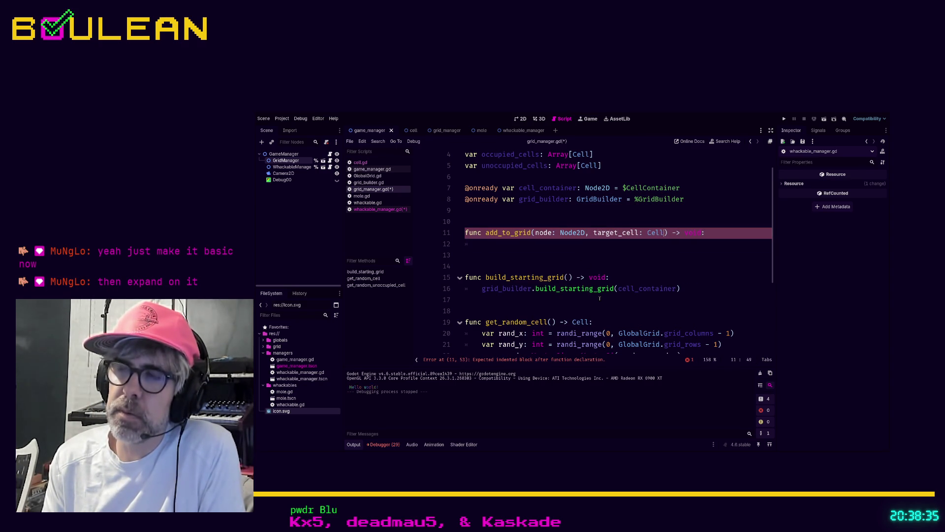
pyautogui.click(515, 243)
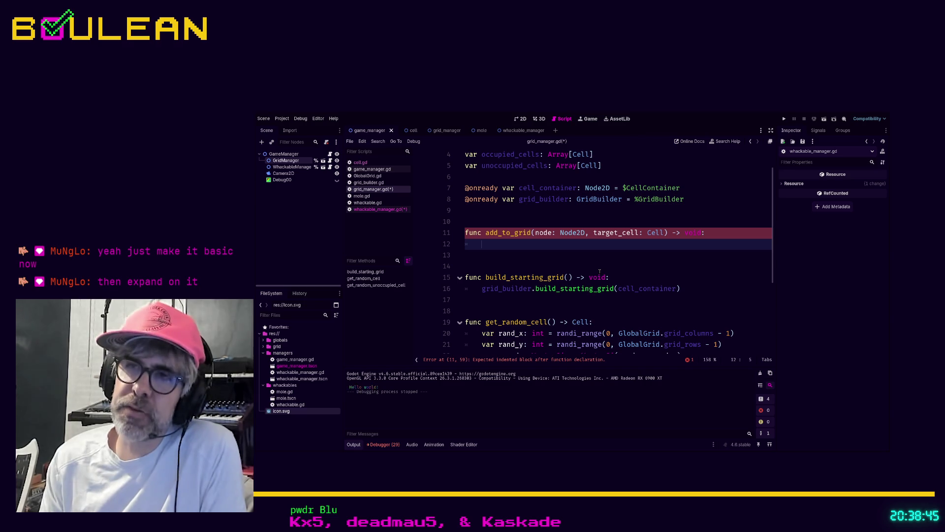
pyautogui.moveTo(585, 232); pyautogui.dragTo(536, 233)
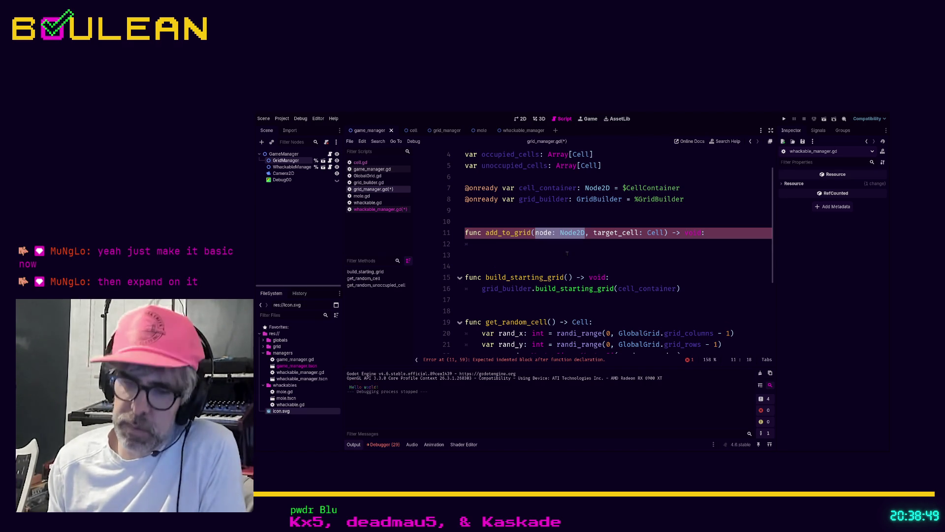
pyautogui.write('scene')
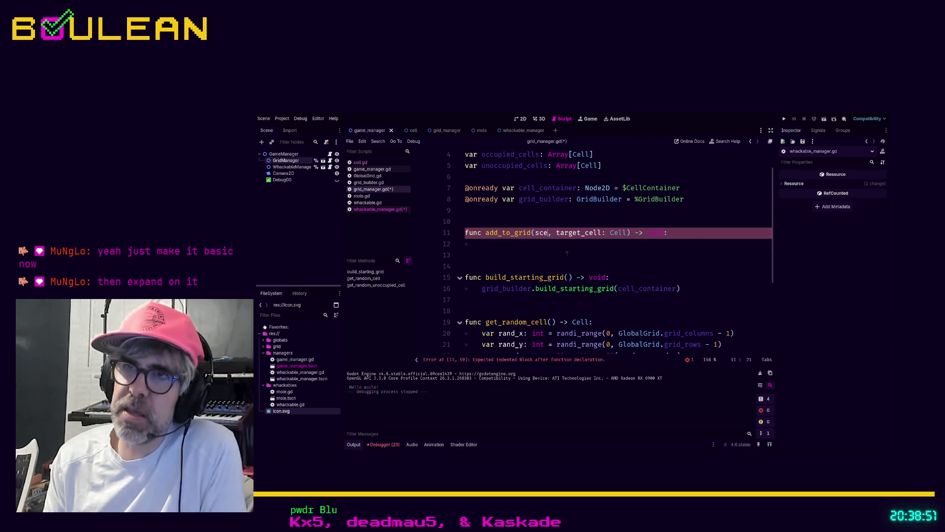
pyautogui.write(': PackedSce')
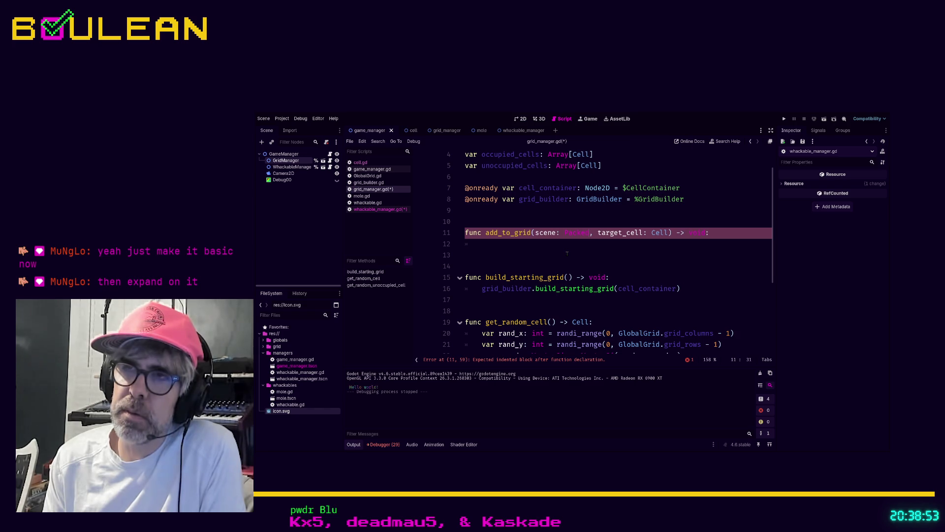
pyautogui.write('ne')
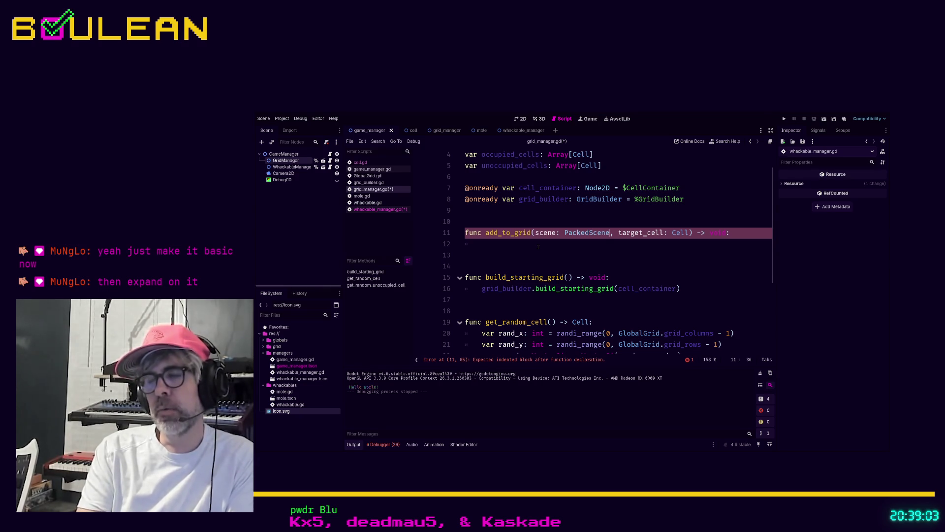
pyautogui.click(538, 247)
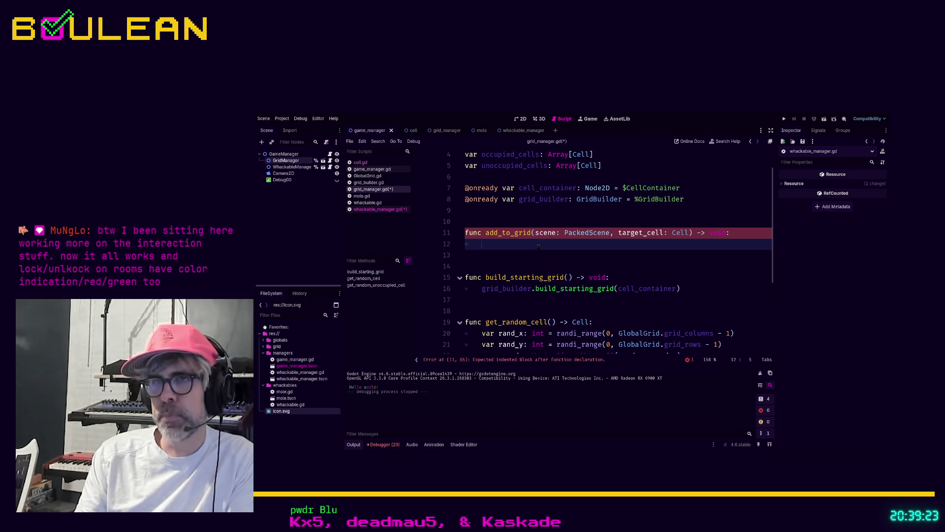
# Write scene.instantiate() and a target_cell.add_child() call in the add_to_grid body.
pyautogui.write('scene')
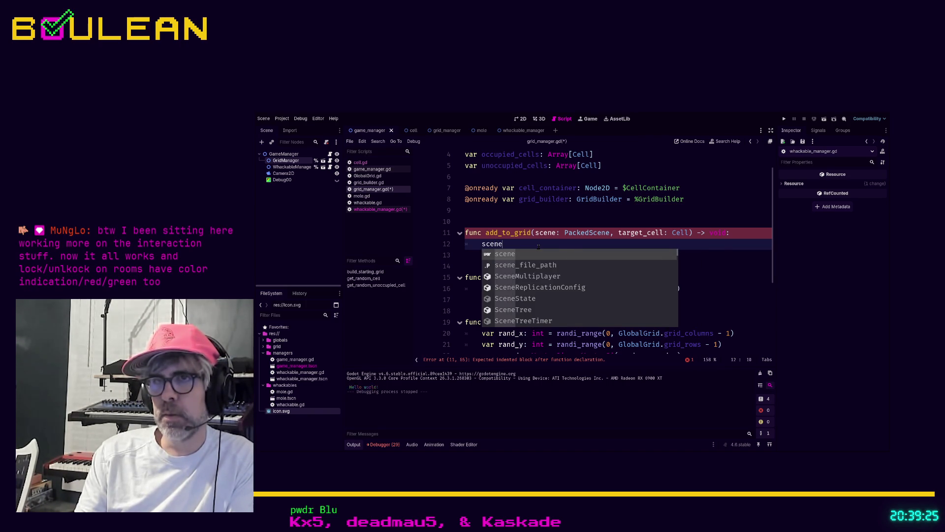
pyautogui.write('.instan')
pyautogui.press('Return')
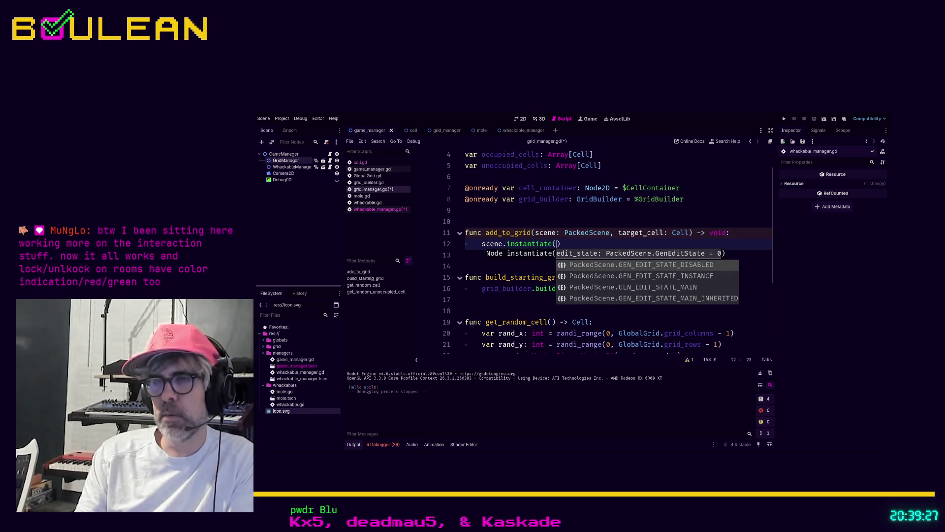
pyautogui.press('Right')
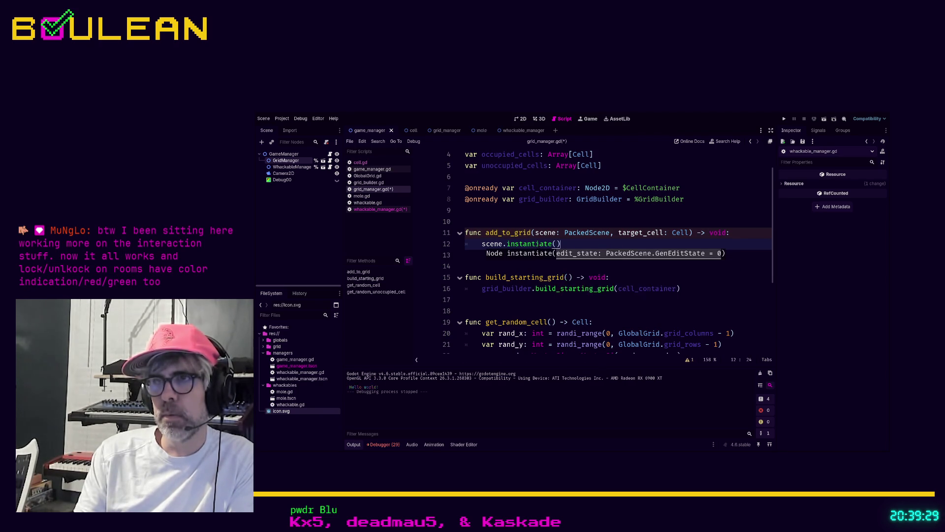
pyautogui.press('Return')
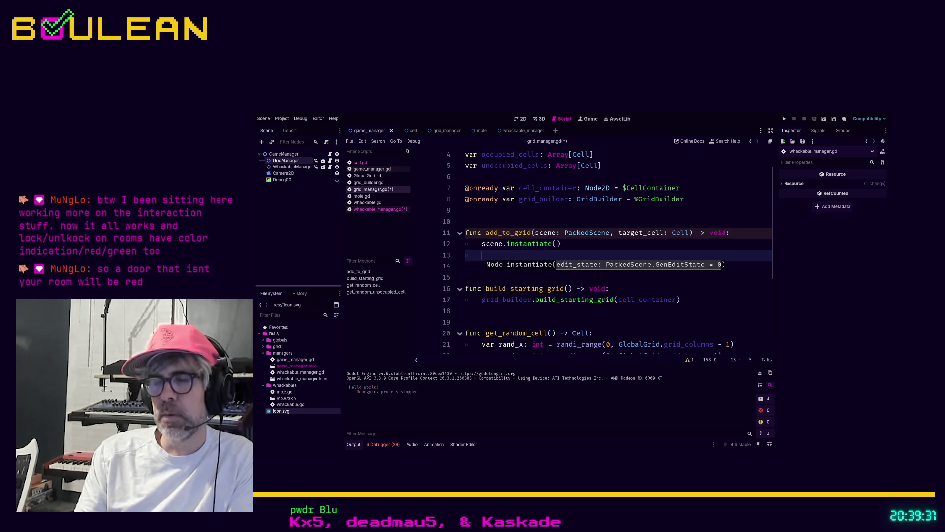
pyautogui.write('target')
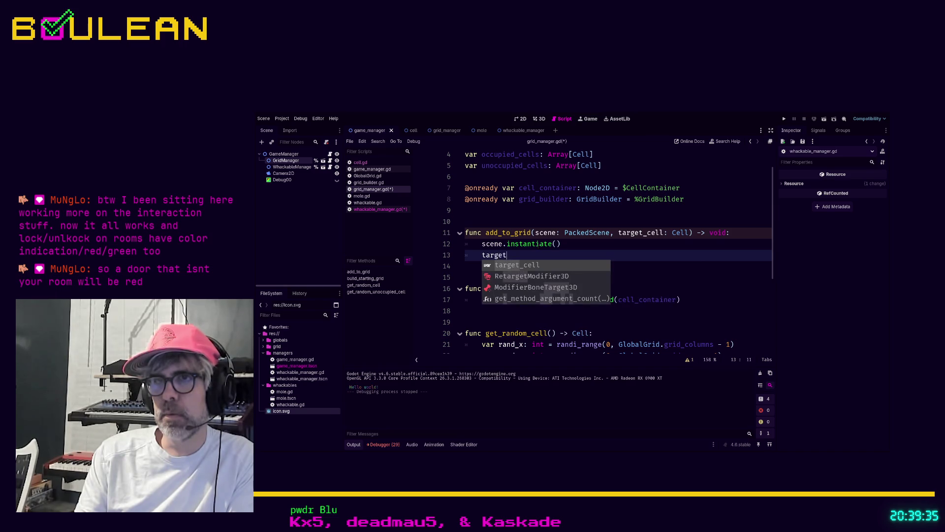
pyautogui.press('Return')
pyautogui.write('add')
pyautogui.press('Return')
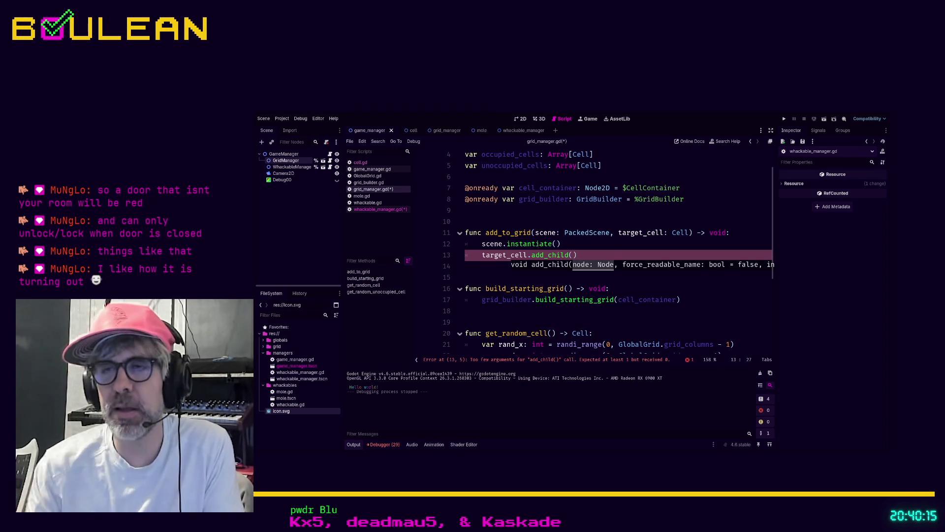
# Store the instance in 'var item: Node2D' and pass item to add_child.
pyautogui.click(595, 259)
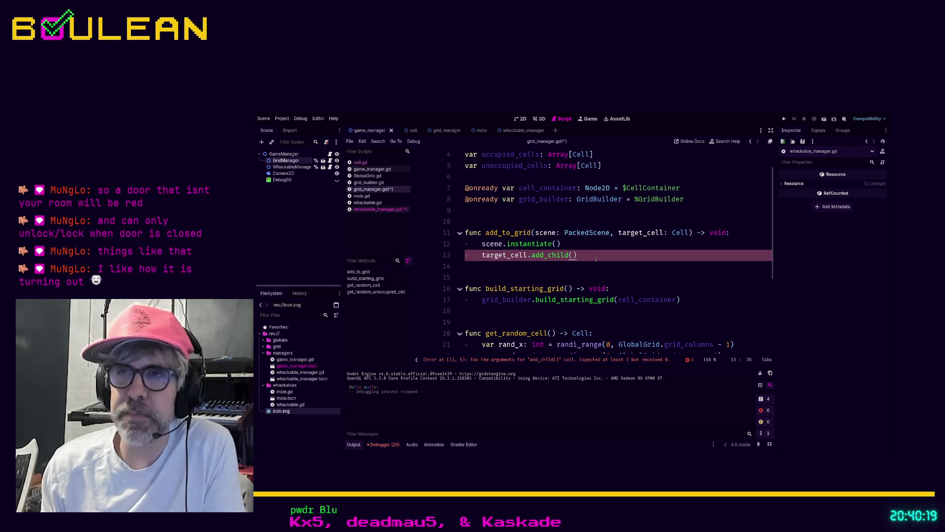
pyautogui.press('Up')
pyautogui.press('Home')
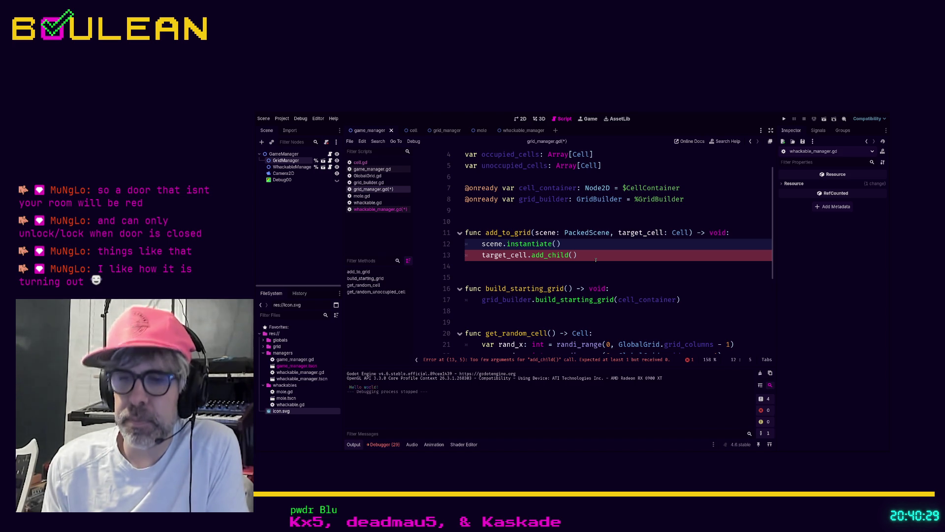
pyautogui.write('item')
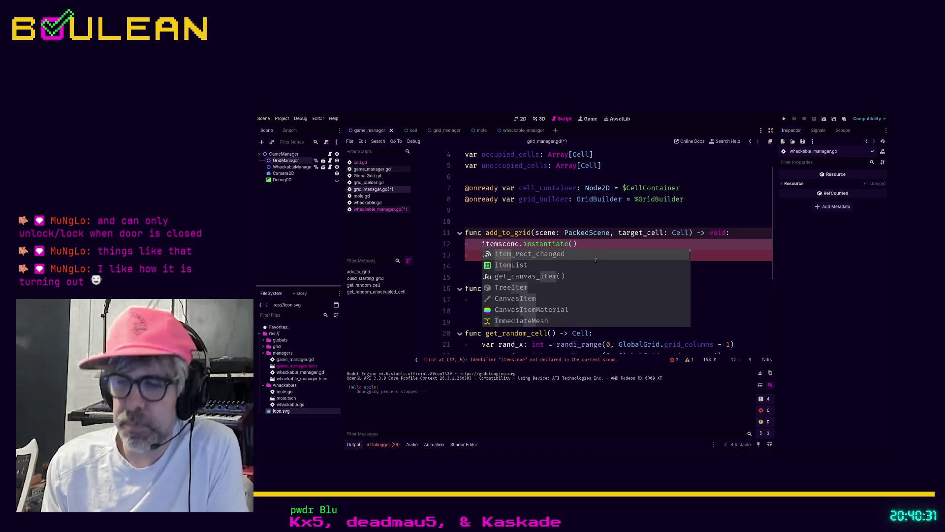
pyautogui.write(' =')
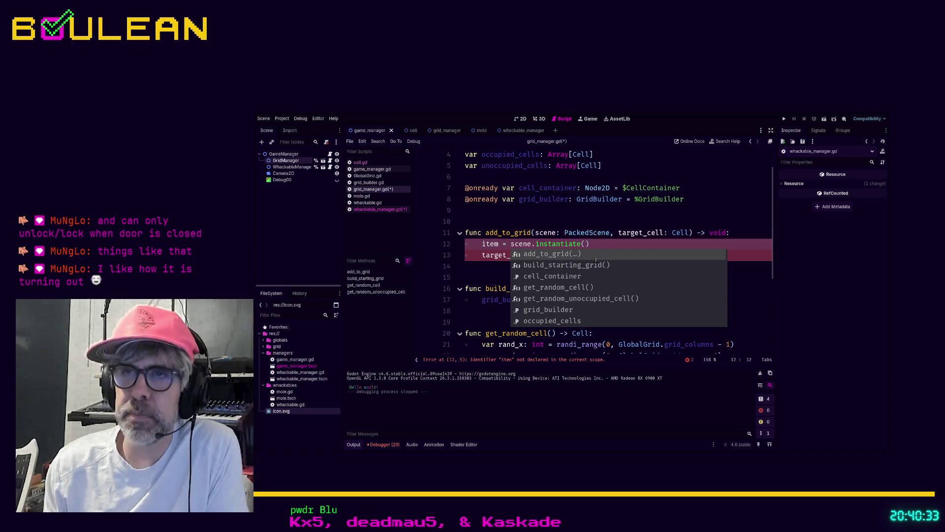
pyautogui.press('Home')
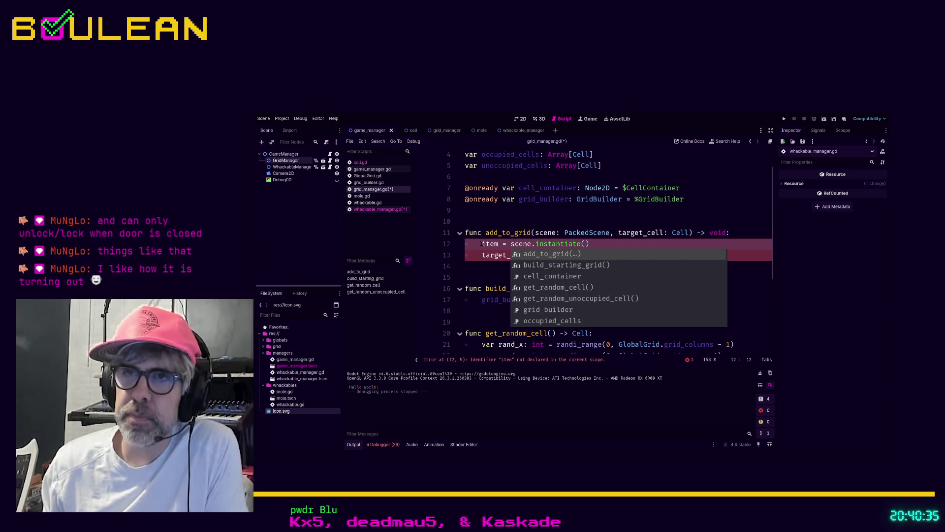
pyautogui.write('var item')
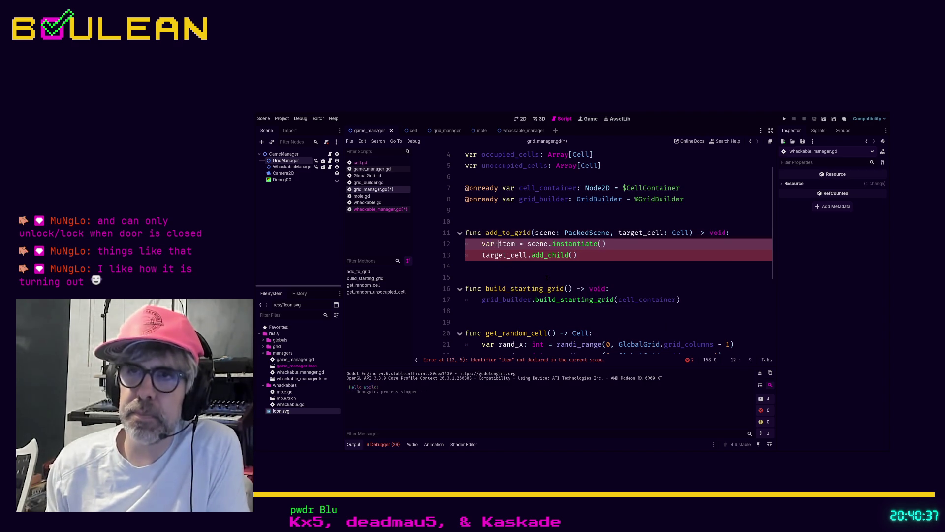
pyautogui.write(': Node2')
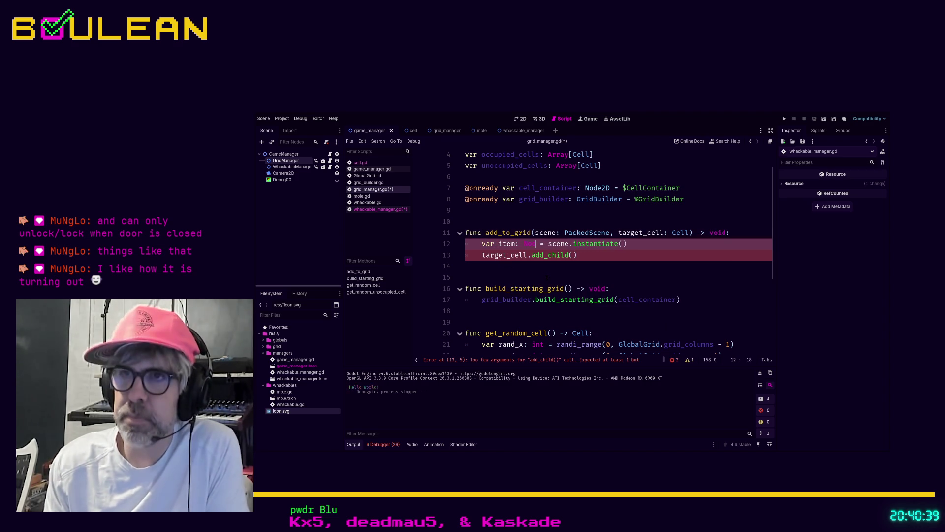
pyautogui.press('Return')
pyautogui.click(575, 254)
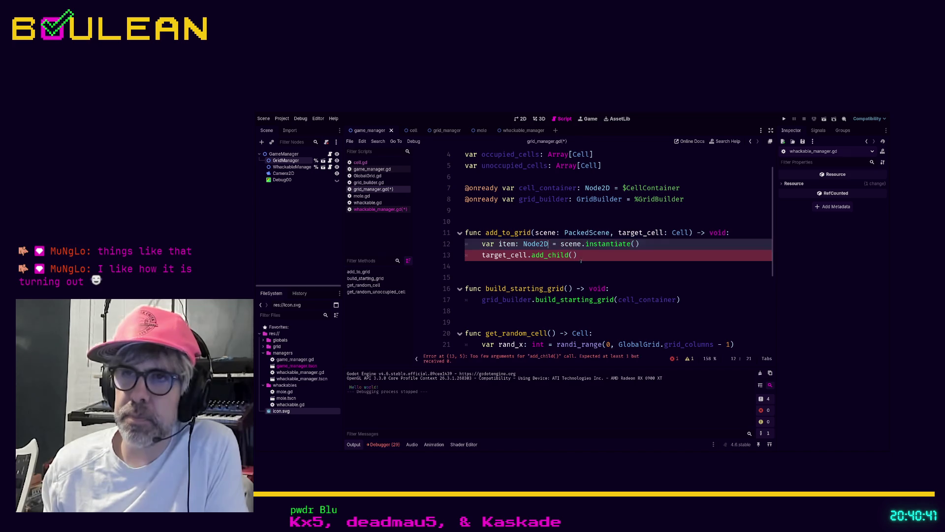
pyautogui.write('item')
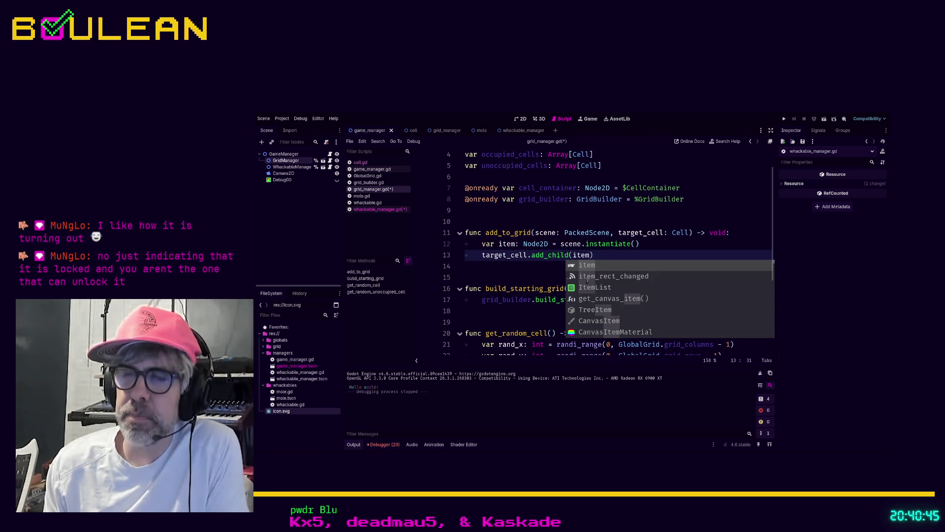
pyautogui.press('Right')
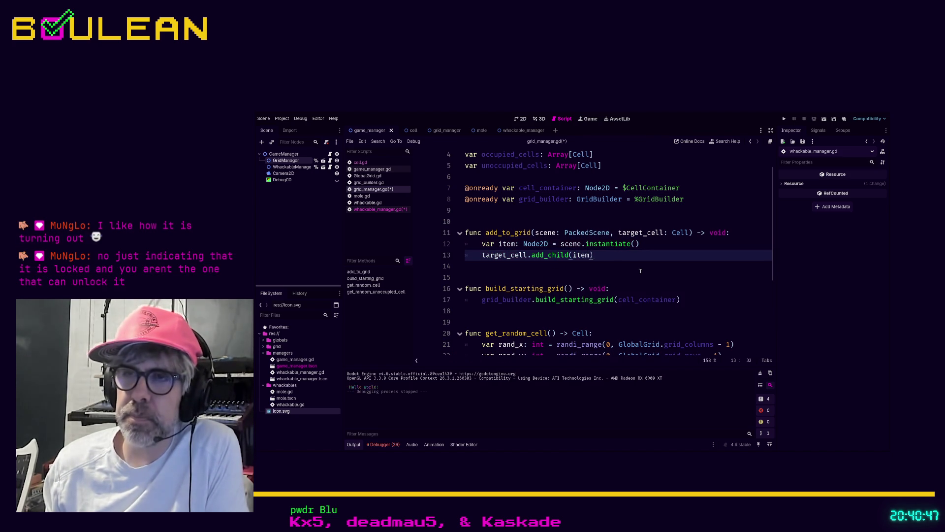
pyautogui.press('Return')
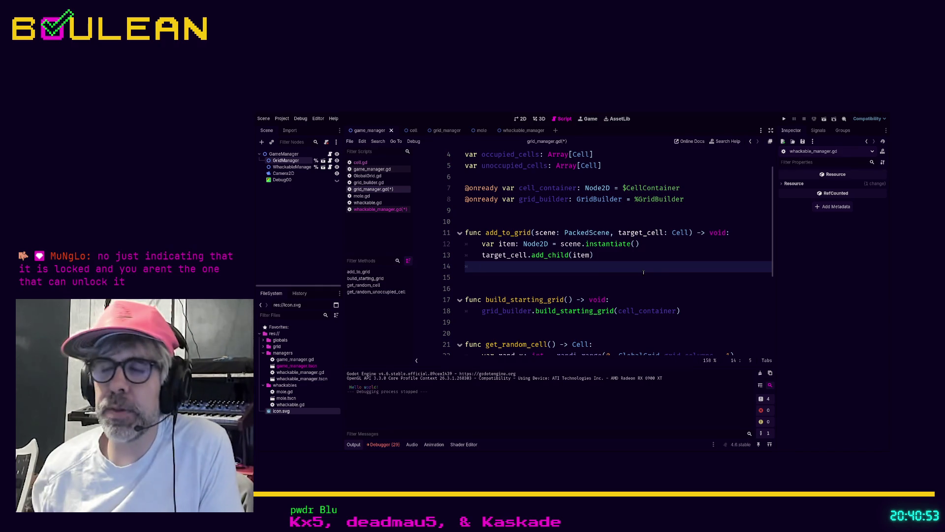
# Start a new 'func _remove_cell' declaration at the end of grid_manager.gd.
pyautogui.scroll(-4, 599, 257)
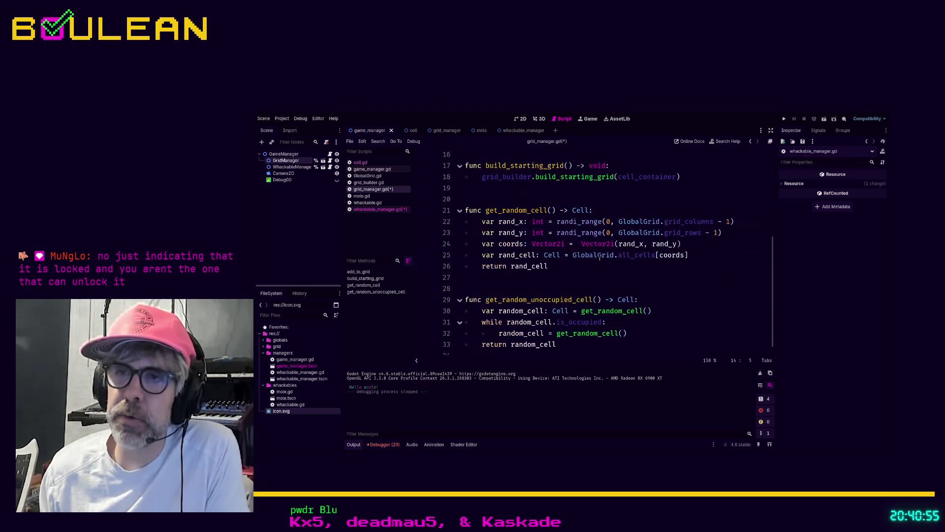
pyautogui.scroll(3, 600, 258)
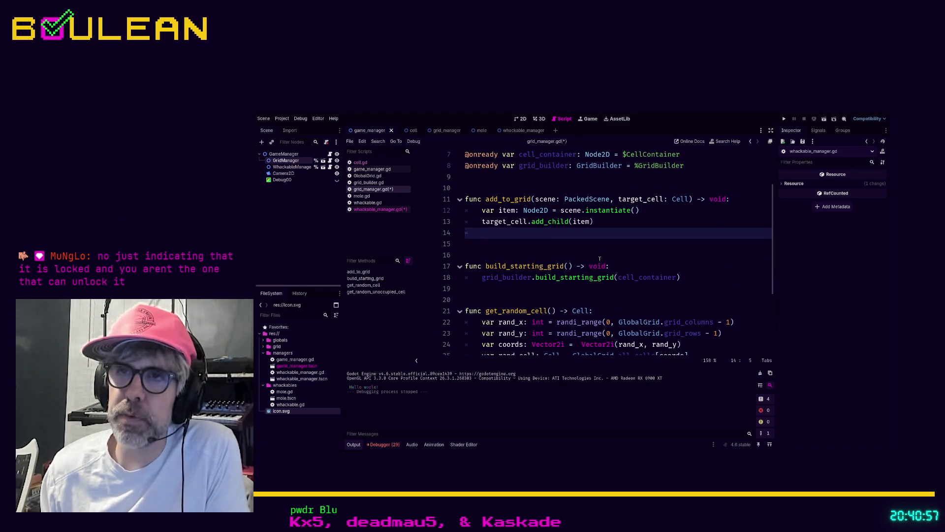
pyautogui.scroll(-3, 599, 258)
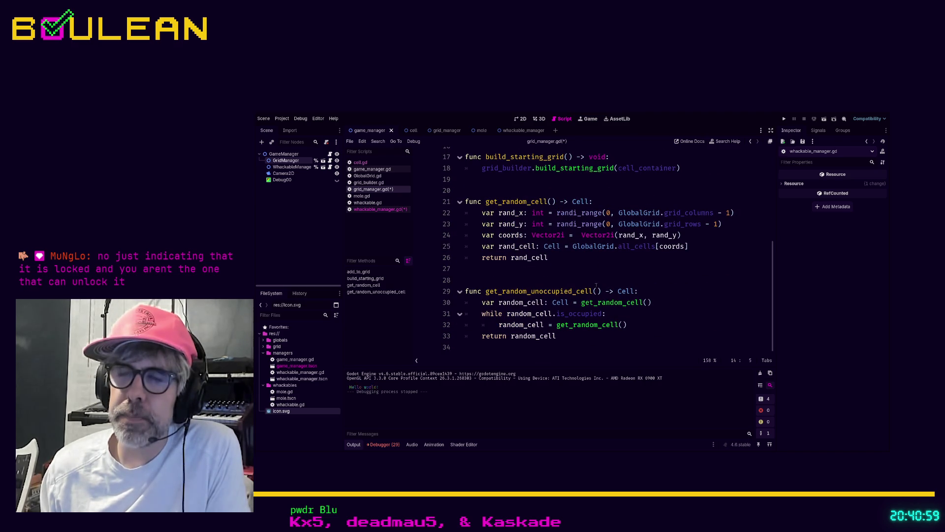
pyautogui.click(510, 348)
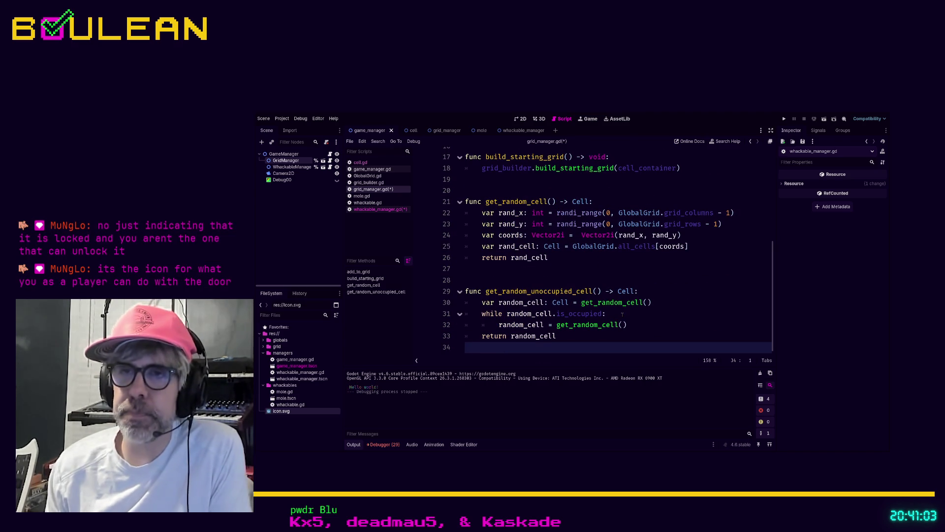
pyautogui.press('Return')
pyautogui.press('Return')
pyautogui.write('func _remove_cell')
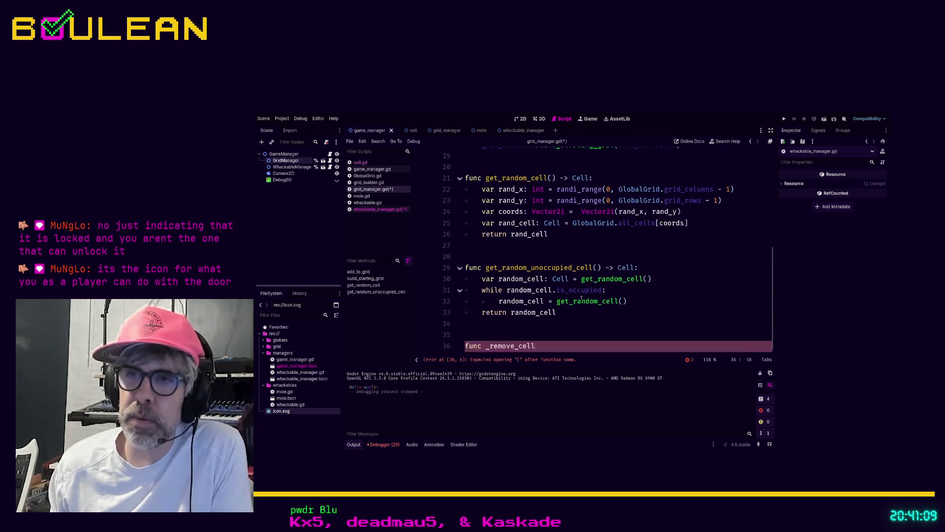
# Rename the function to _set_cell_to_occupied() -> void and begin its body with 'cell.is'.
pyautogui.keyDown('shift'); pyautogui.click(489, 346); pyautogui.keyUp('shift')
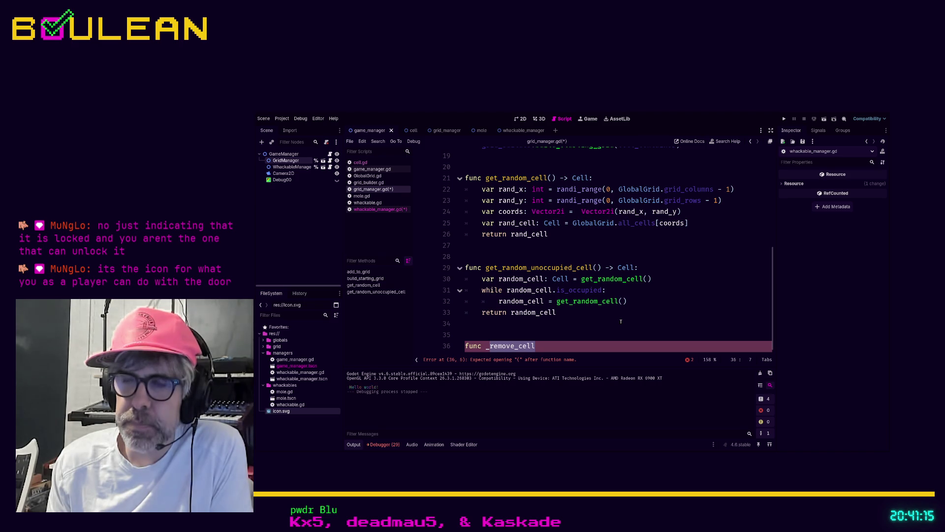
pyautogui.write('set_cell_')
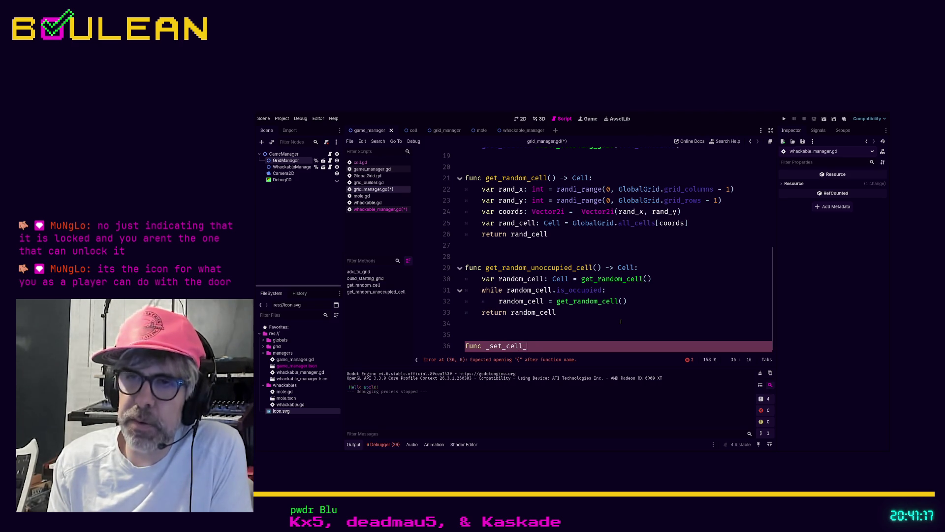
pyautogui.write('to_occ')
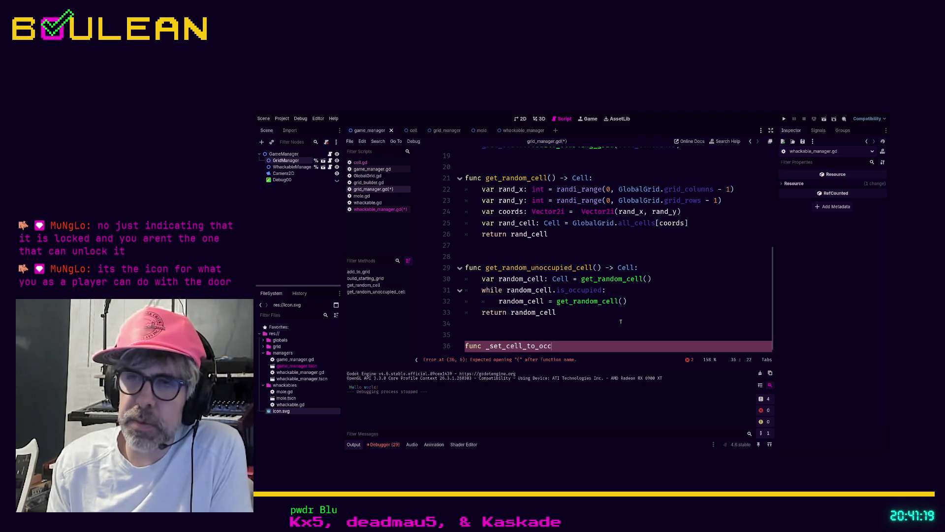
pyautogui.press('BackSpace')
pyautogui.press('BackSpace')
pyautogui.press('BackSpace')
pyautogui.write('make_')
pyautogui.press('BackSpace')
pyautogui.press('BackSpace')
pyautogui.press('BackSpace')
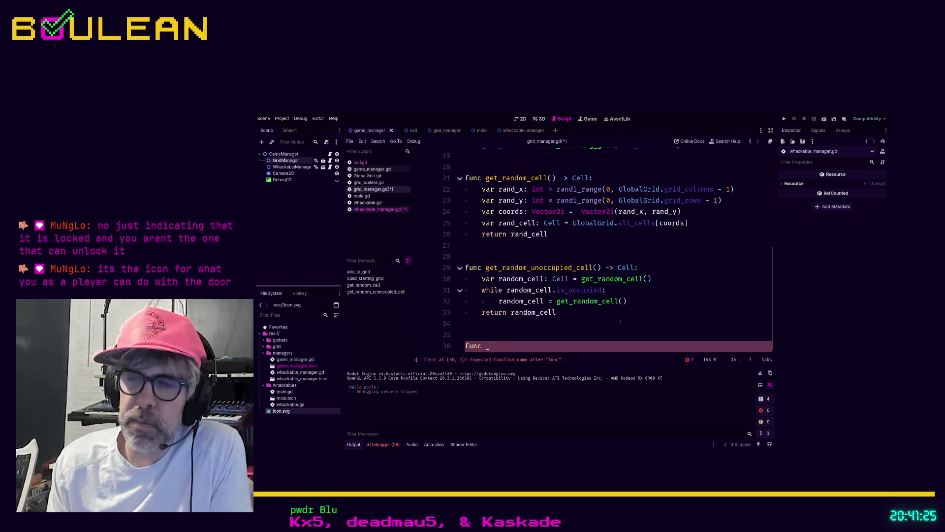
pyautogui.write('set_cell')
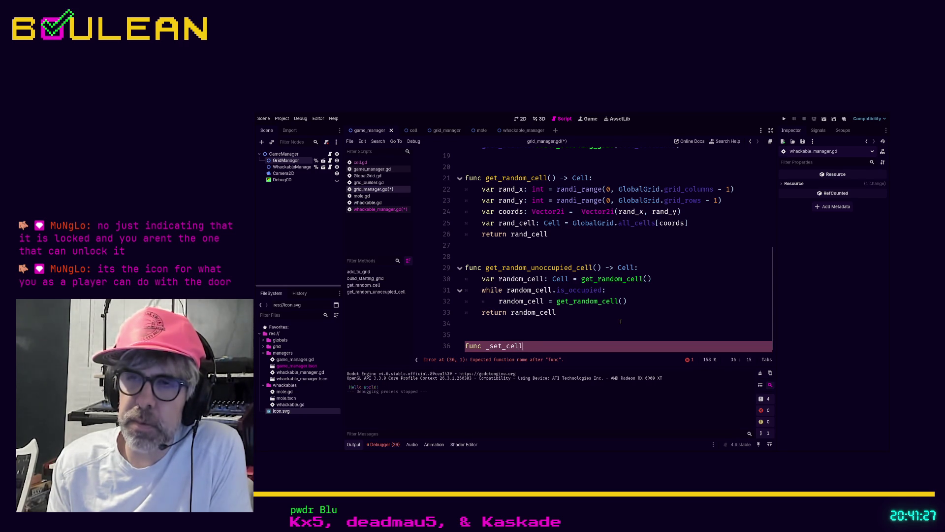
pyautogui.write('_to_oc')
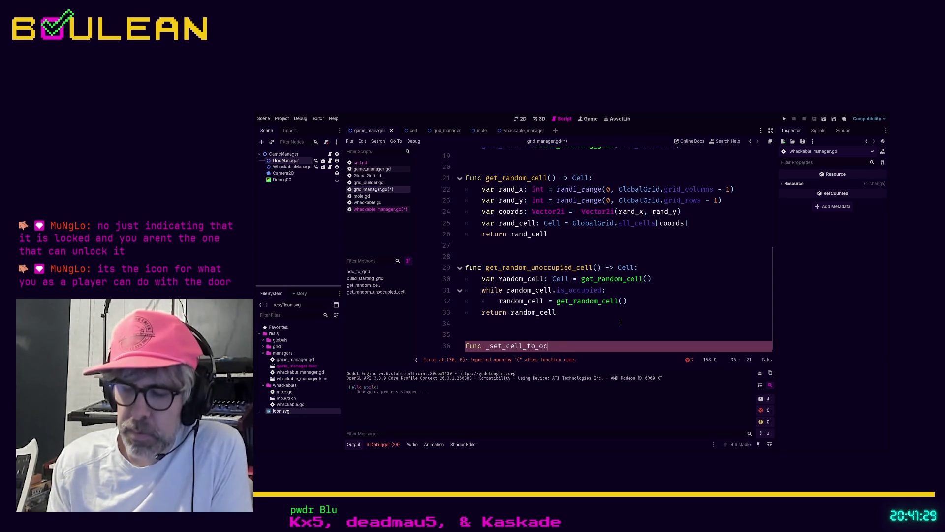
pyautogui.write('cupied():')
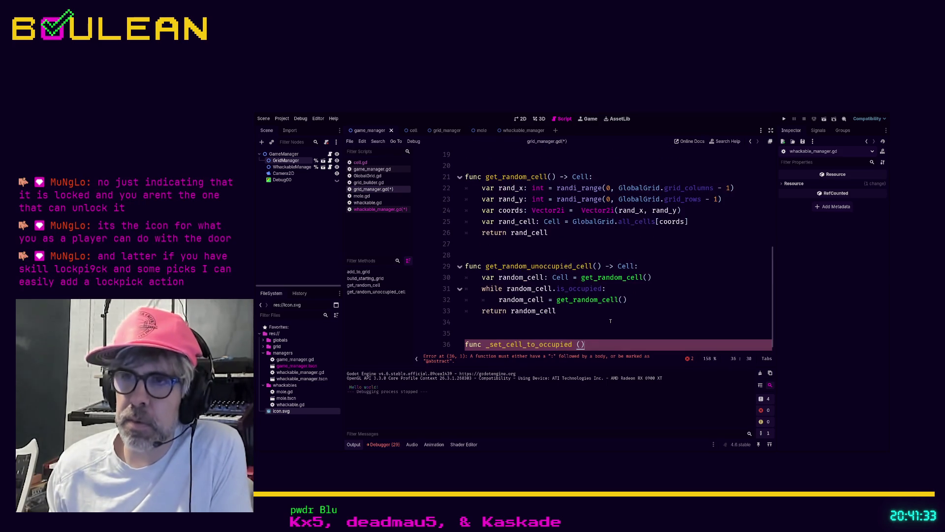
pyautogui.write(' -> void:')
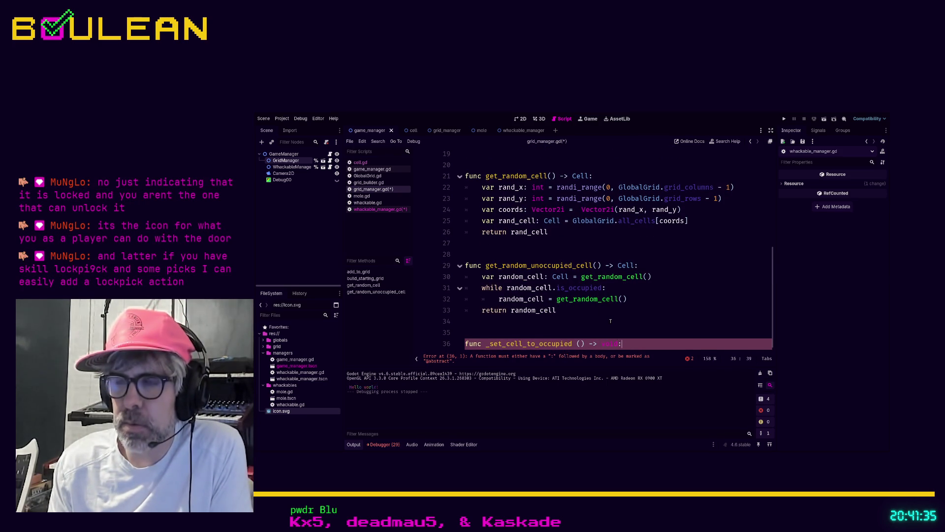
pyautogui.press('Return')
pyautogui.write('cell.')
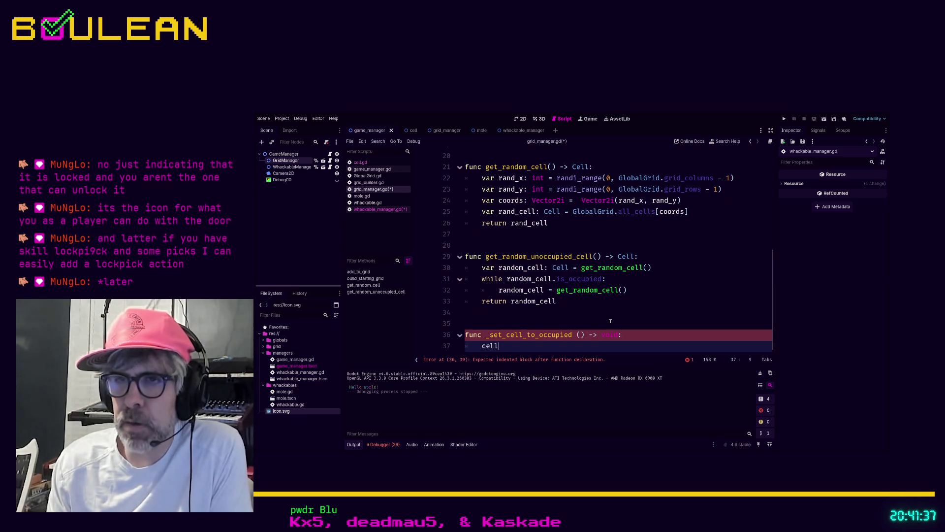
pyautogui.write('is')
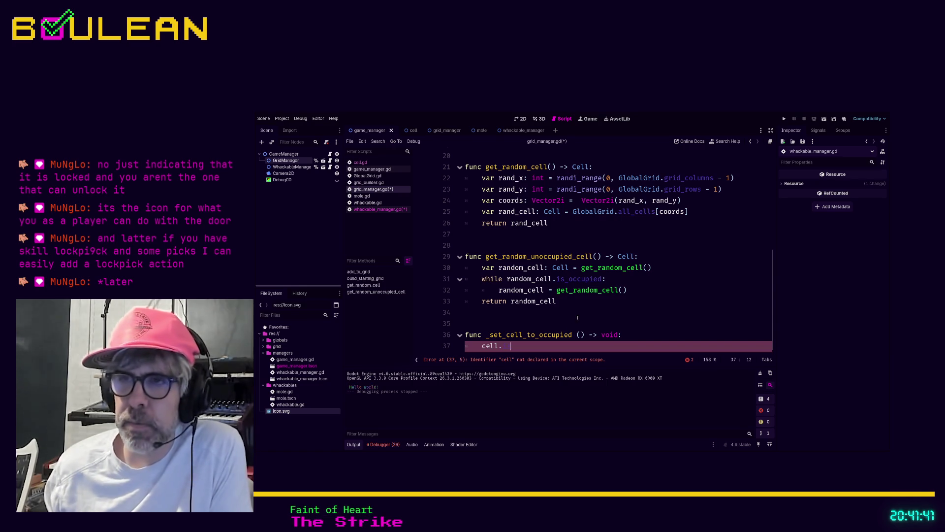
# Give _set_cell_to_occupied a cell: Cell parameter and set cell.is_occupied = true.
pyautogui.click(580, 335)
pyautogui.write('cell: Cell')
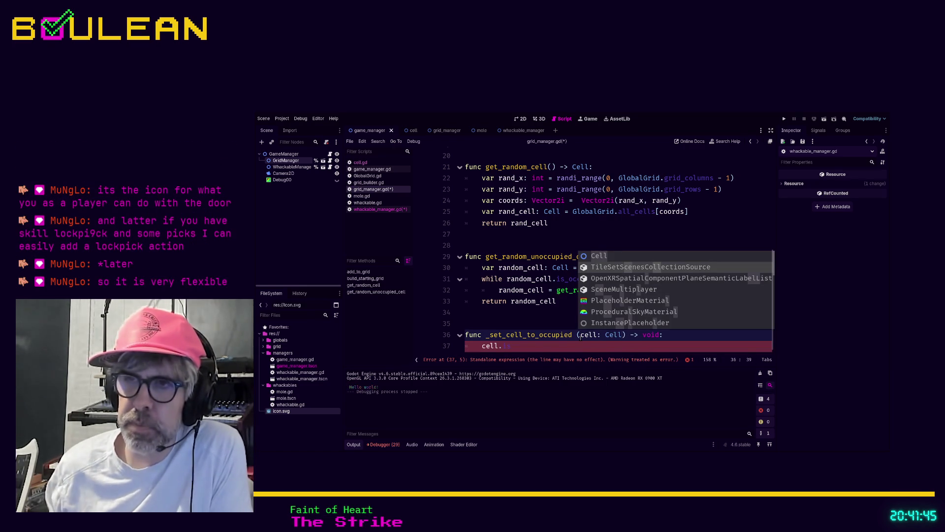
pyautogui.press('Return')
pyautogui.click(541, 345)
pyautogui.write('is')
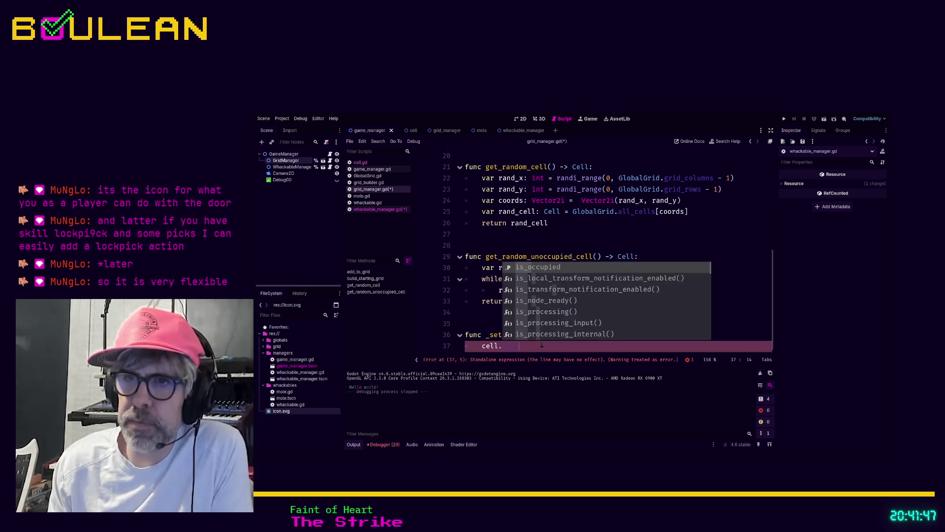
pyautogui.press('Return')
pyautogui.write('true')
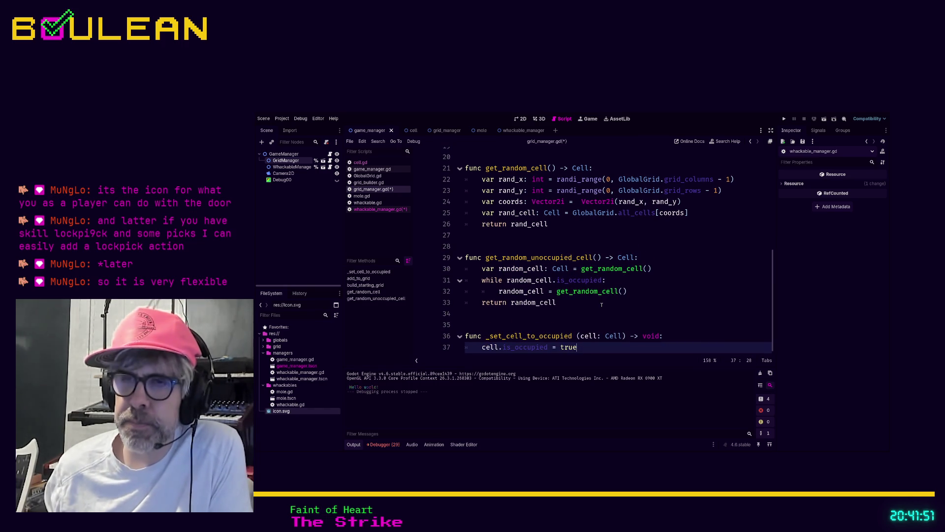
pyautogui.press('Return')
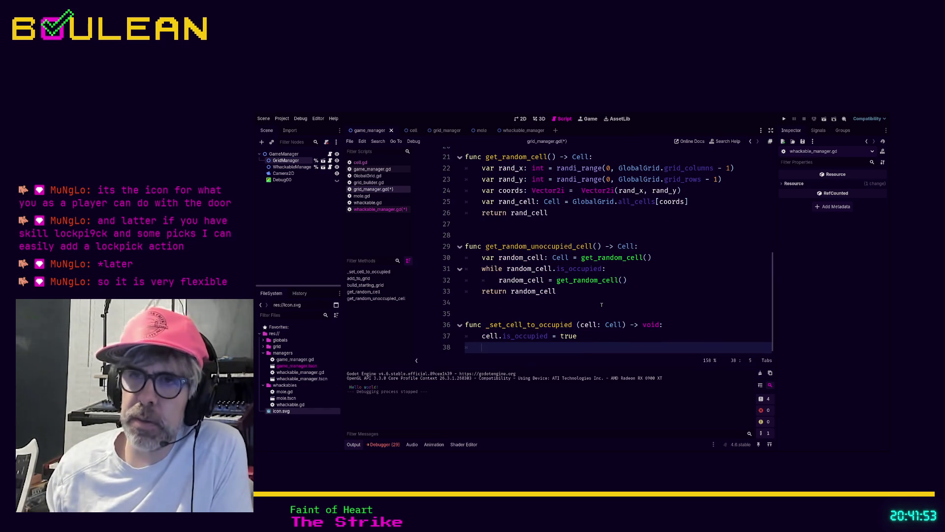
# Add occupied_cells.append(cell) on the next line of the function body.
pyautogui.scroll(1, 601, 305)
pyautogui.scroll(-1, 602, 304)
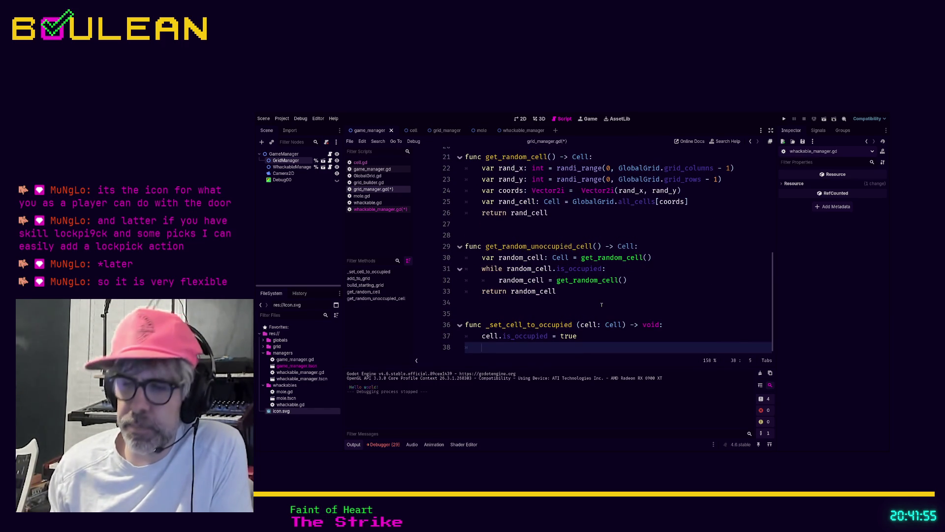
pyautogui.write('avail')
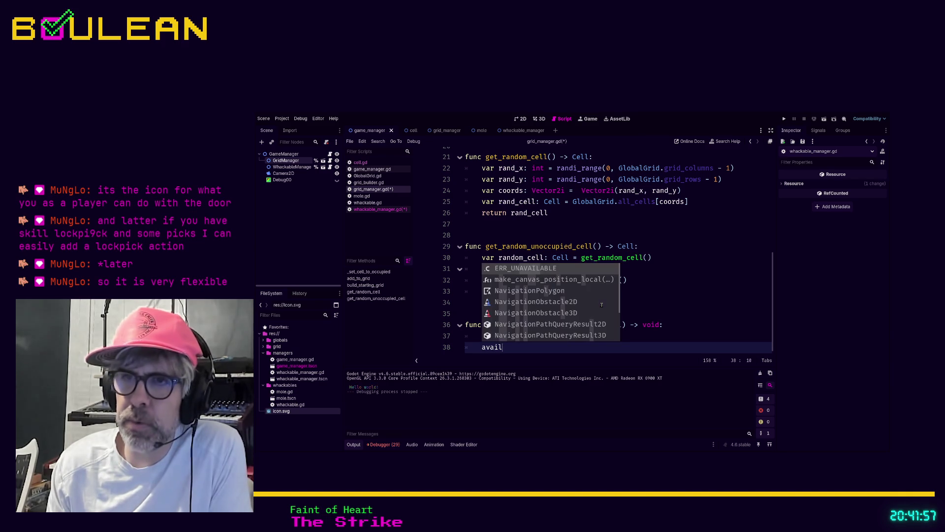
pyautogui.press('BackSpace')
pyautogui.press('BackSpace')
pyautogui.press('BackSpace')
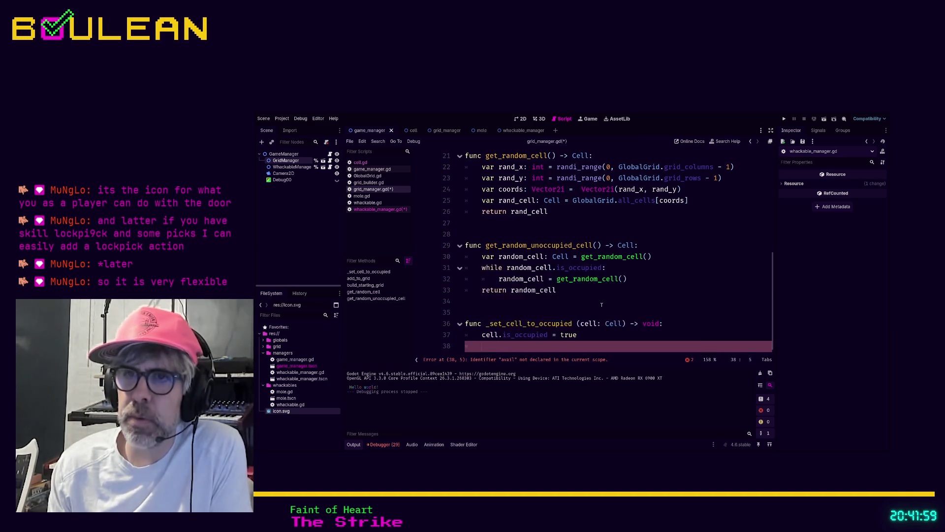
pyautogui.scroll(1, 566, 279)
pyautogui.scroll(6, 566, 279)
pyautogui.scroll(-6, 550, 269)
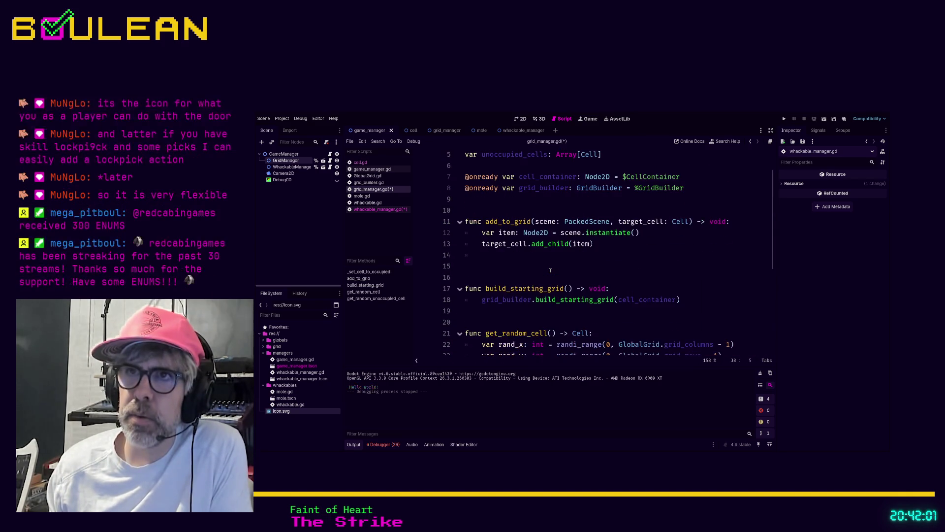
pyautogui.scroll(-1, 551, 269)
pyautogui.write('occupied')
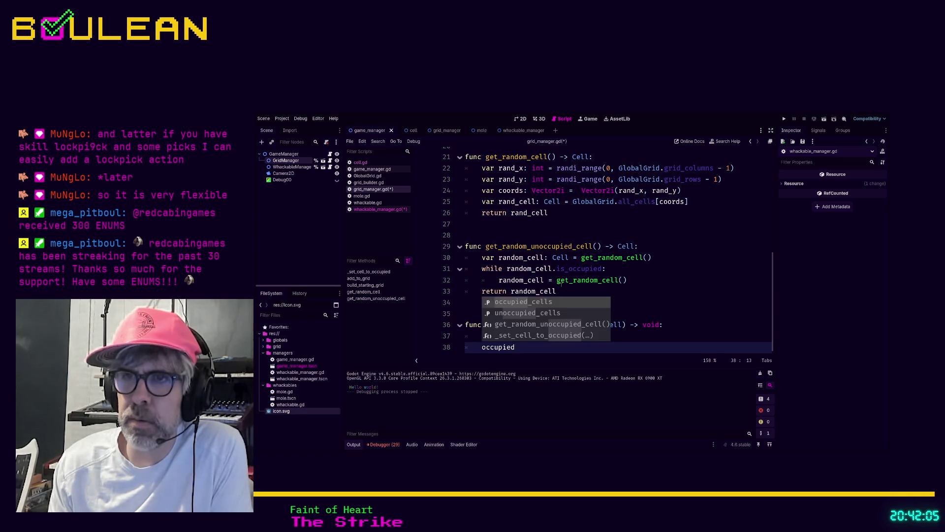
pyautogui.press('Return')
pyautogui.write('.app')
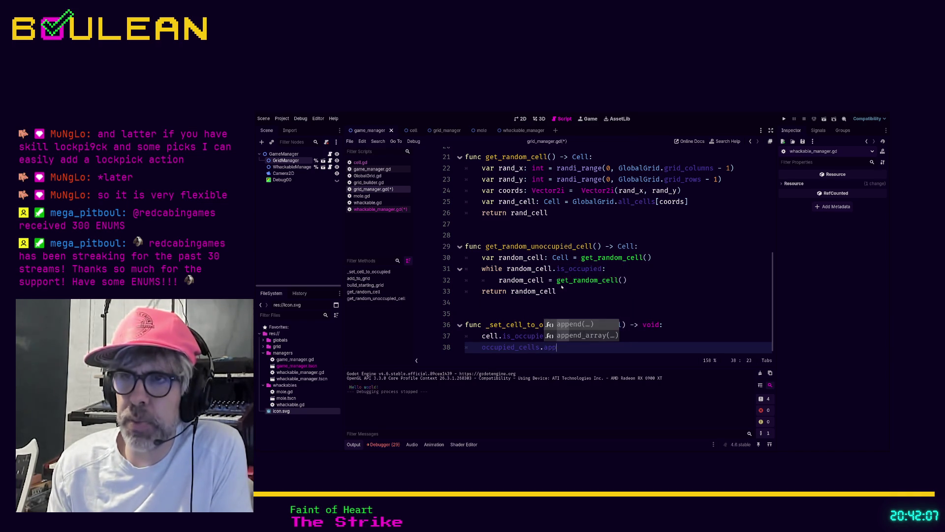
pyautogui.press('Return')
pyautogui.write('cell)')
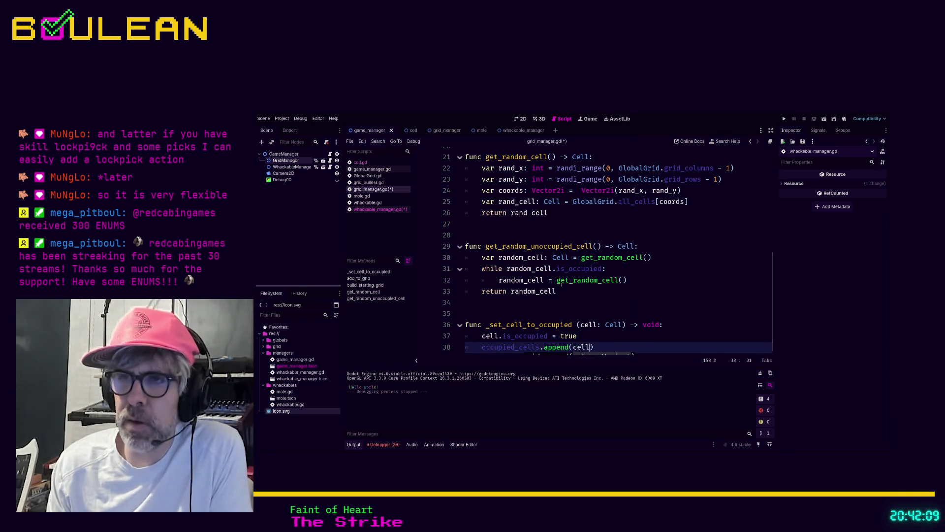
pyautogui.press('Return')
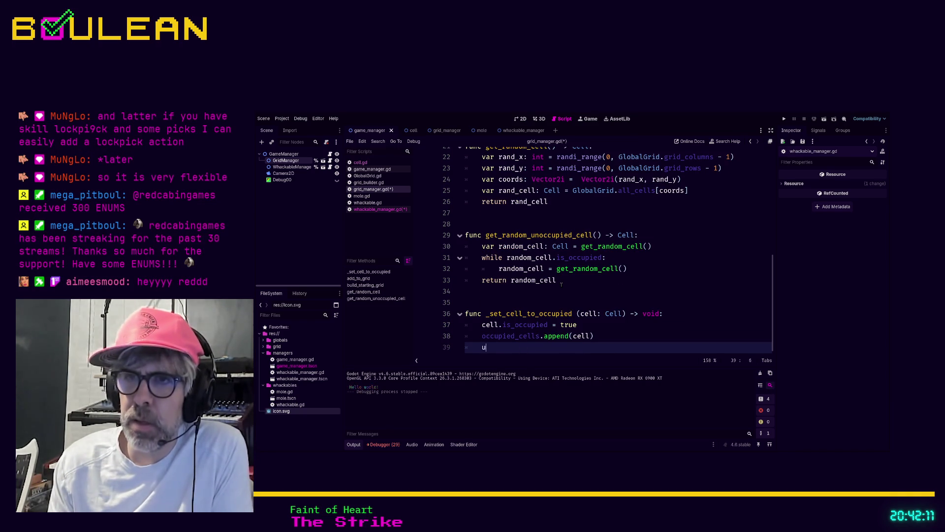
# Add unoccupied_cells.erase(cell) below the append call.
pyautogui.write('uno')
pyautogui.press('Return')
pyautogui.write('.era')
pyautogui.press('Return')
pyautogui.write('cell')
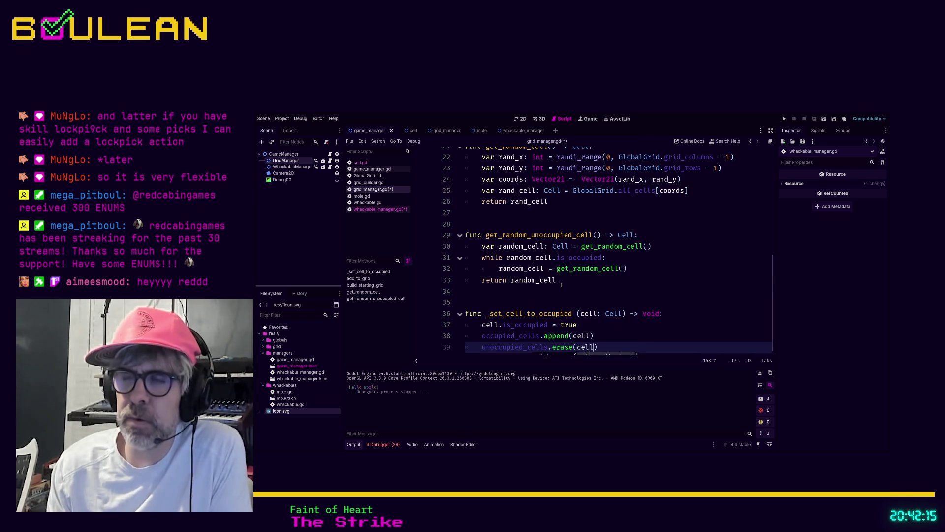
pyautogui.click(587, 326)
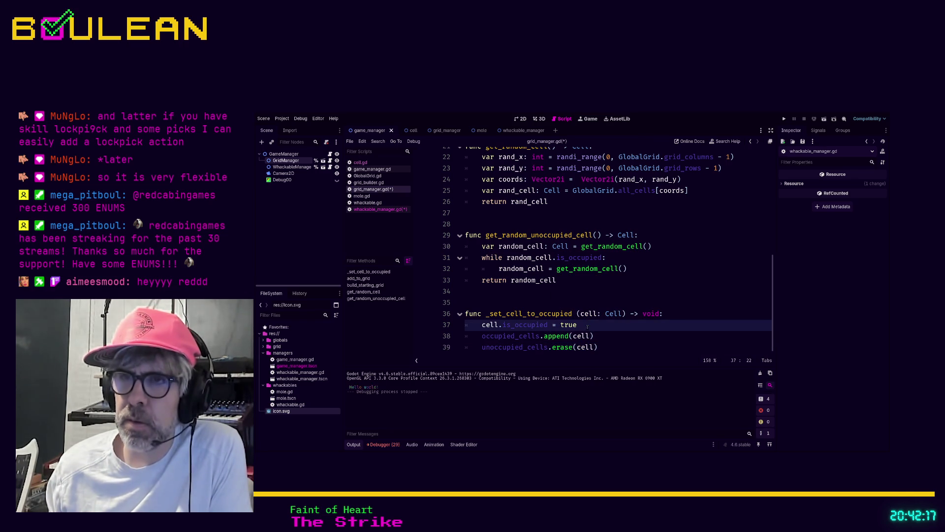
# Wrap the append in 'if not occupied_cells.has(cell):', indenting it under the condition.
pyautogui.press('Return')
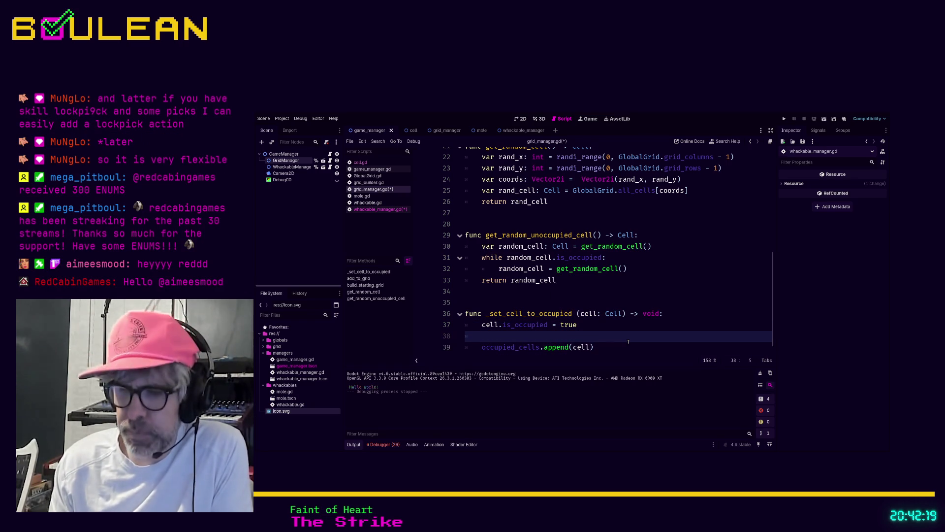
pyautogui.write('if not occupied')
pyautogui.press('Return')
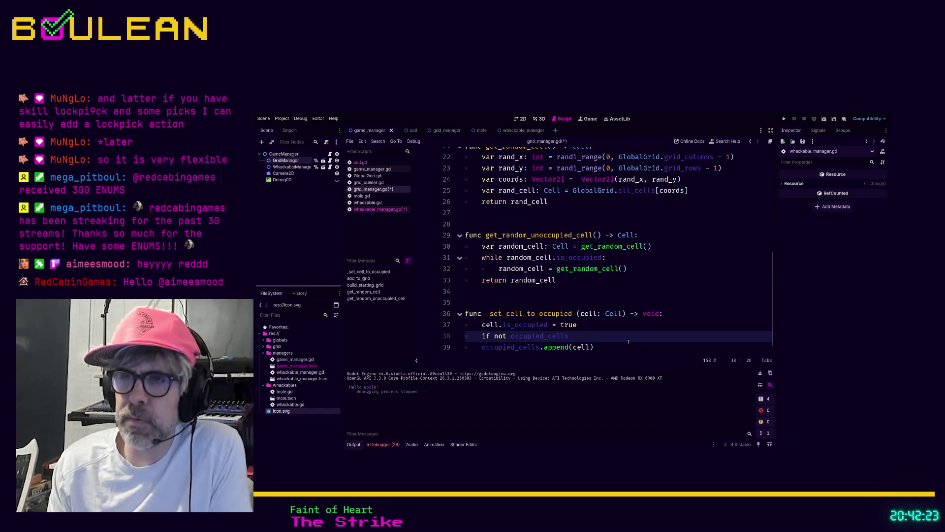
pyautogui.write(' has ')
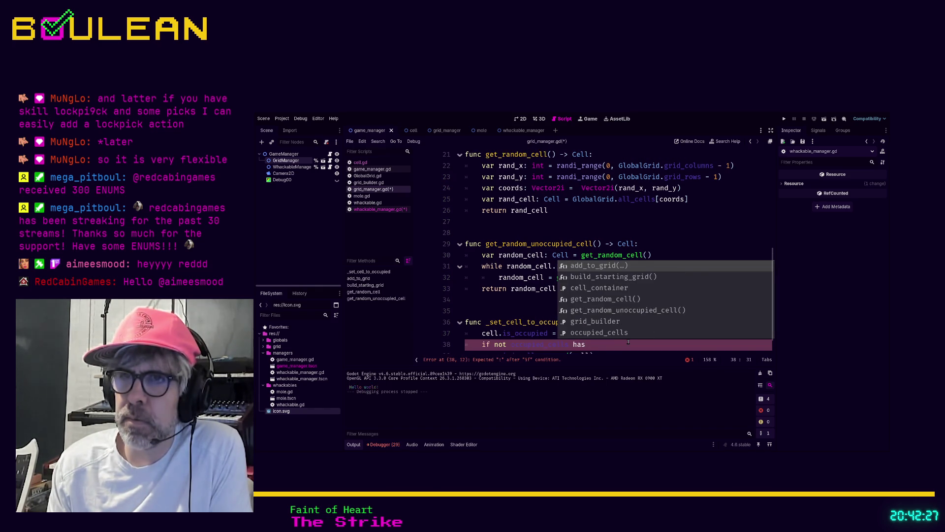
pyautogui.write('cell:')
pyautogui.press('Down')
pyautogui.press('Home')
pyautogui.press('Tab')
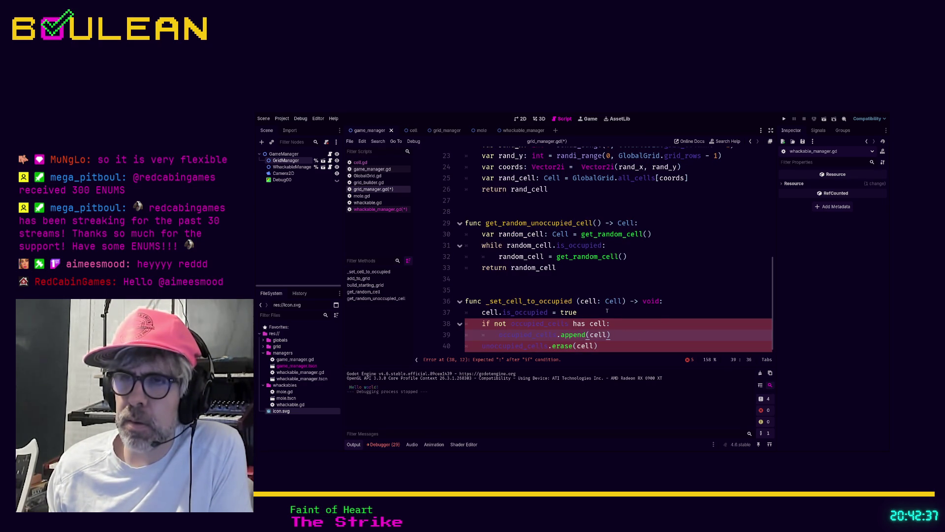
pyautogui.click(570, 324)
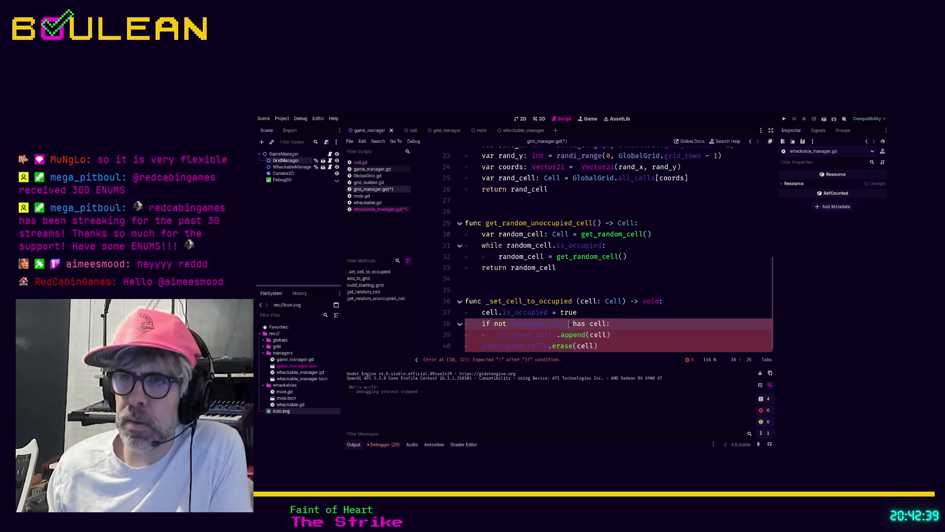
pyautogui.write('.has(')
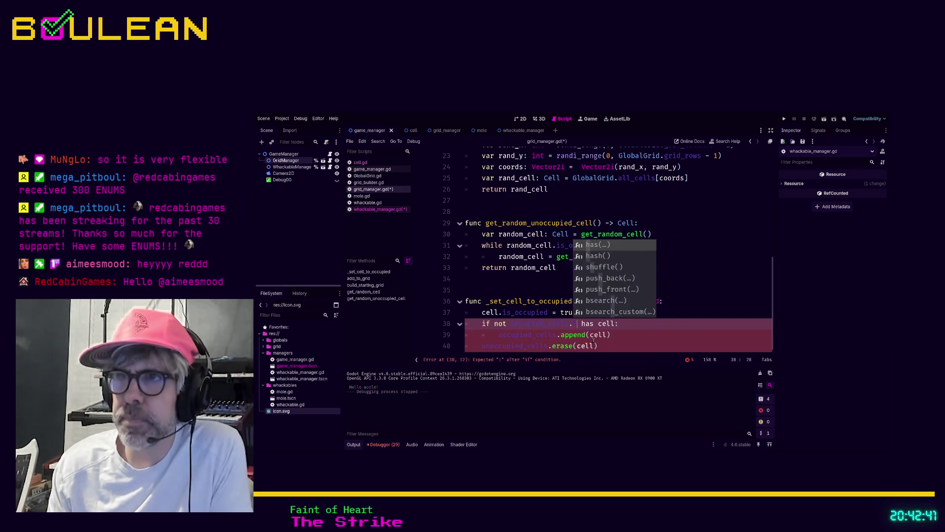
pyautogui.write('cell)')
pyautogui.hotkey('shift', 'Right')
pyautogui.hotkey('shift', 'Right')
pyautogui.hotkey('shift', 'Right')
pyautogui.press('BackSpace')
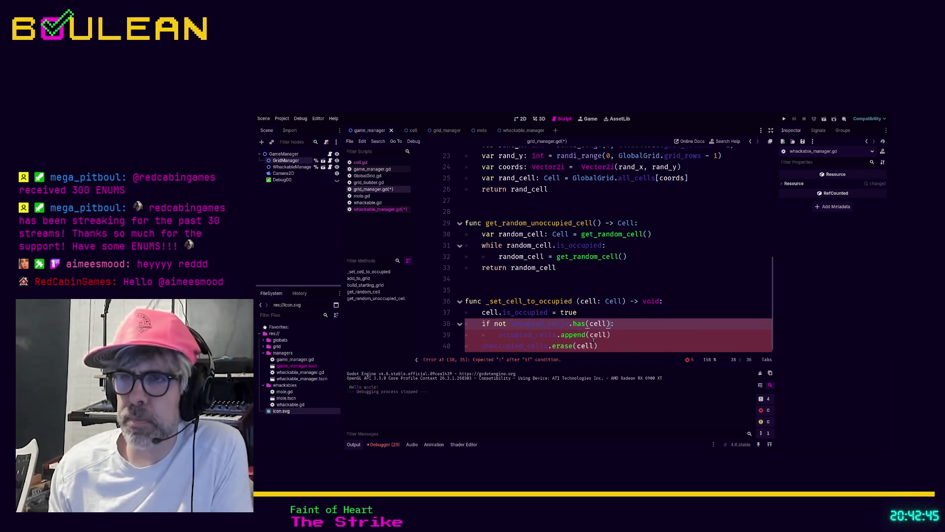
pyautogui.click(621, 335)
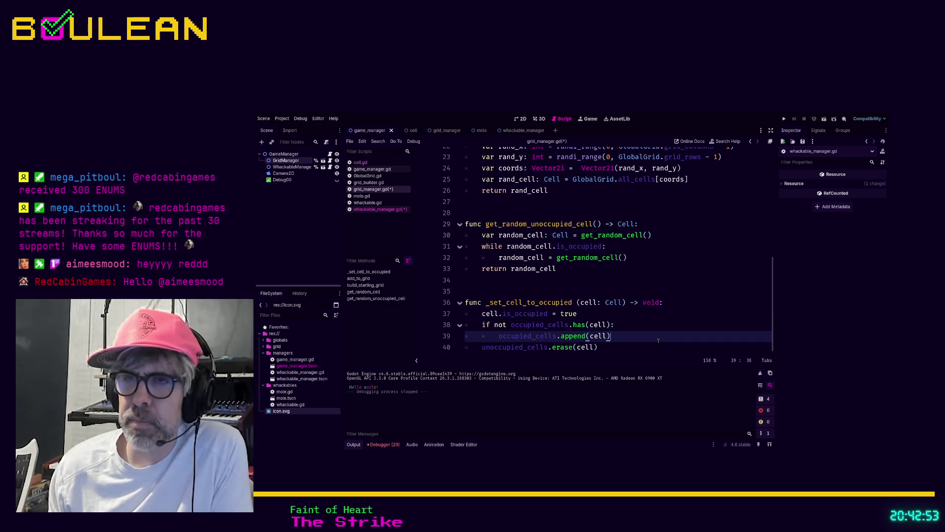
# Remove the extra blank line, save the scripts, and open cell.gd.
pyautogui.press('Return')
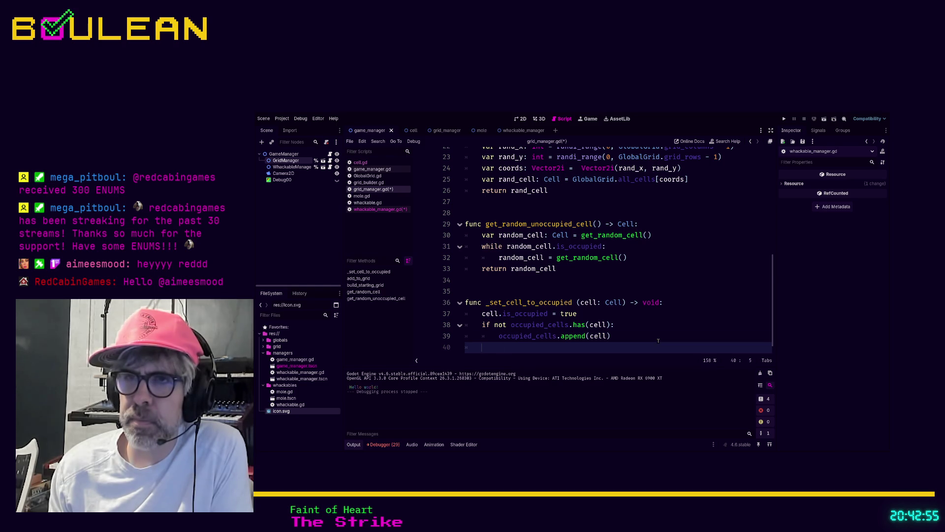
pyautogui.press('BackSpace')
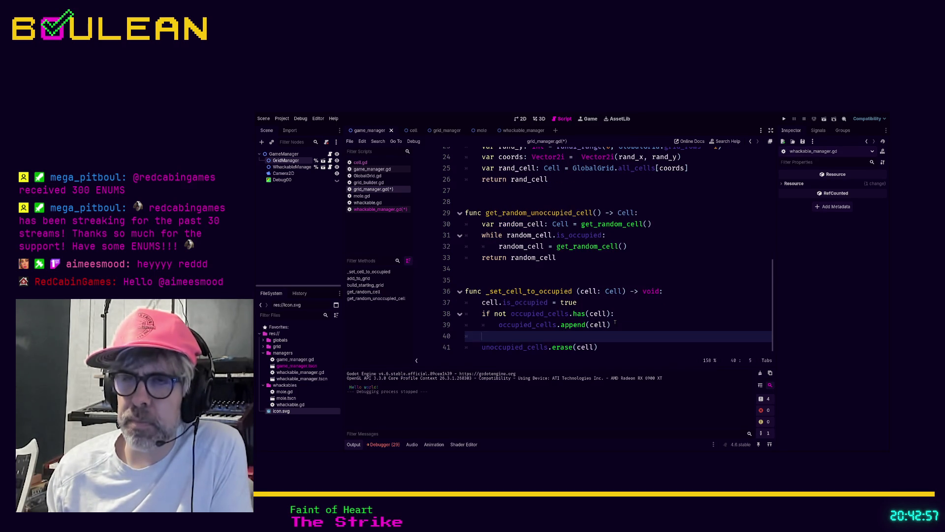
pyautogui.press('BackSpace')
pyautogui.press('BackSpace')
pyautogui.press('Down')
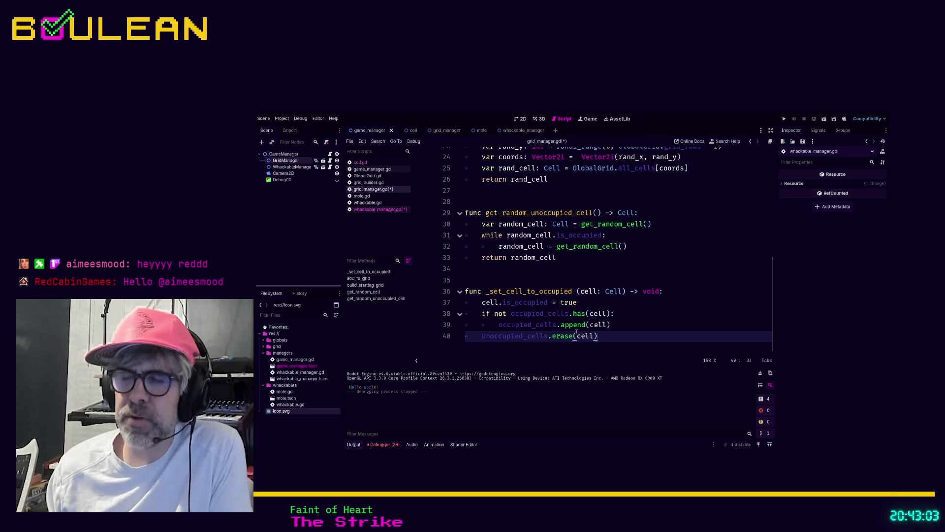
pyautogui.hotkey('ctrl', 's')
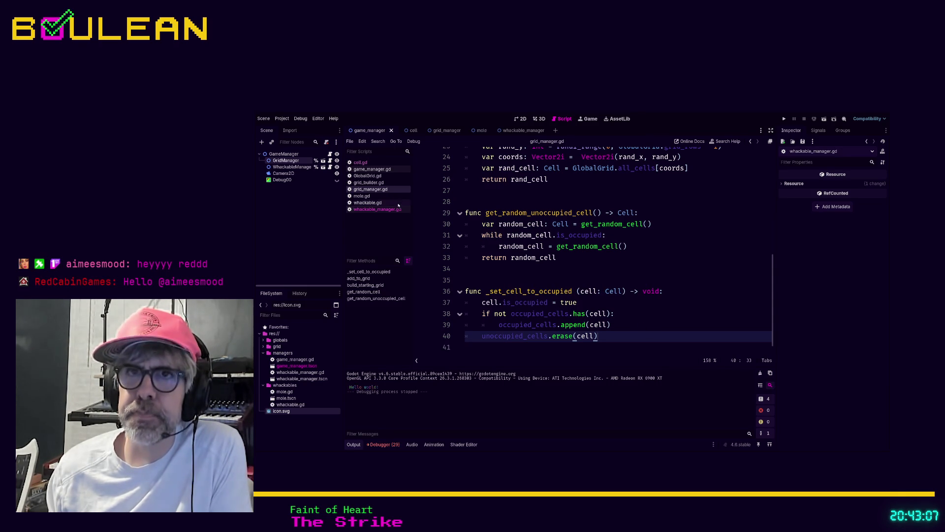
pyautogui.click(361, 162)
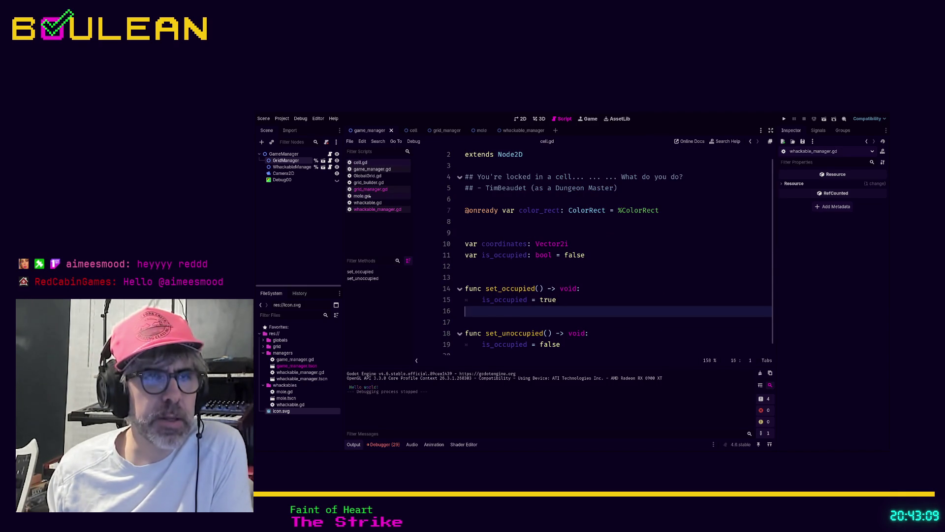
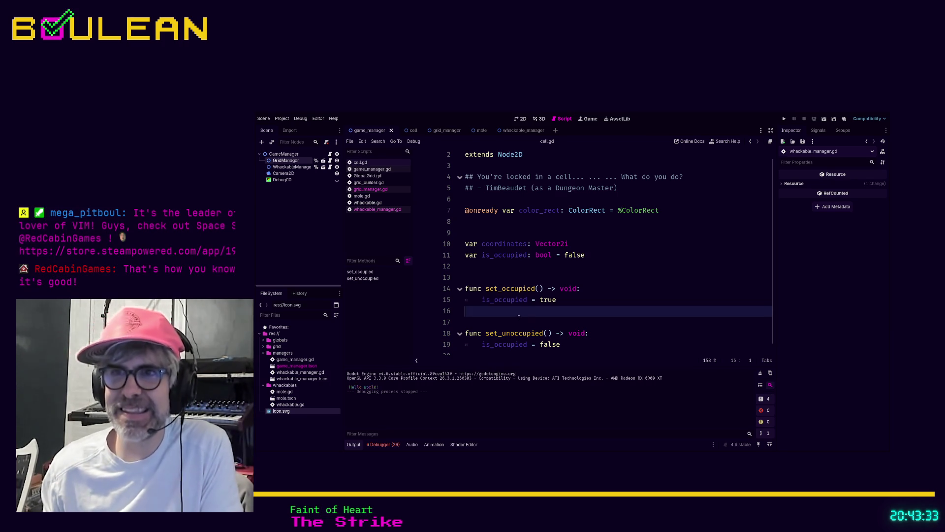
# Delete the set_occupied and set_unoccupied functions from cell.gd.
pyautogui.scroll(-1, 602, 285)
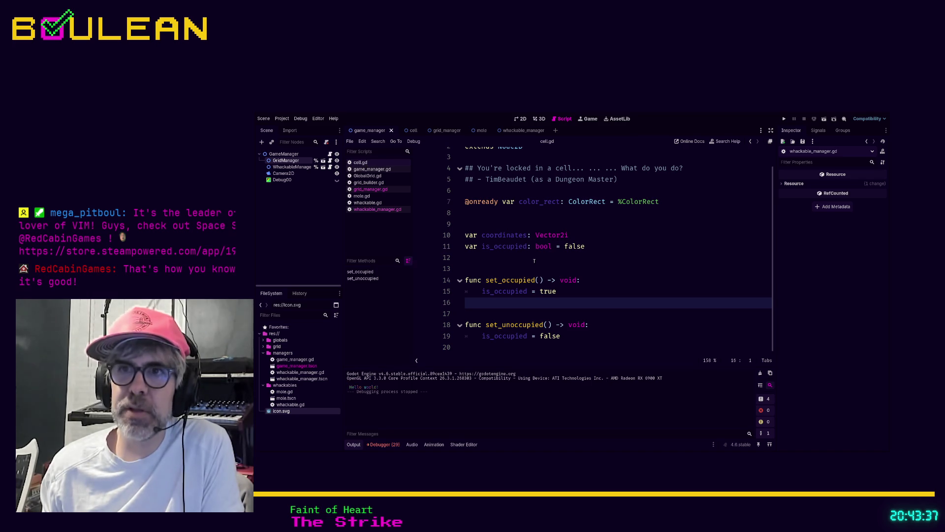
pyautogui.click(560, 336)
pyautogui.keyDown('shift'); pyautogui.click(432, 262); pyautogui.keyUp('shift')
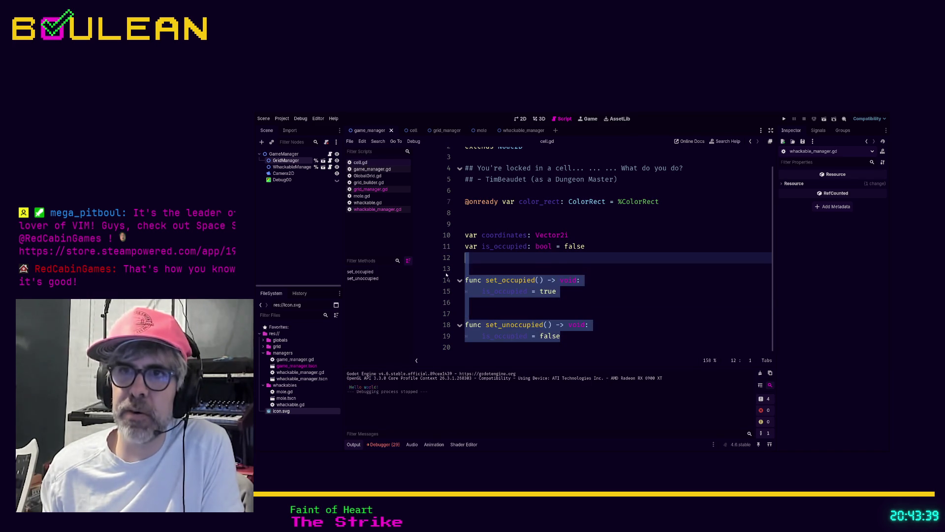
pyautogui.press('BackSpace')
pyautogui.press('BackSpace')
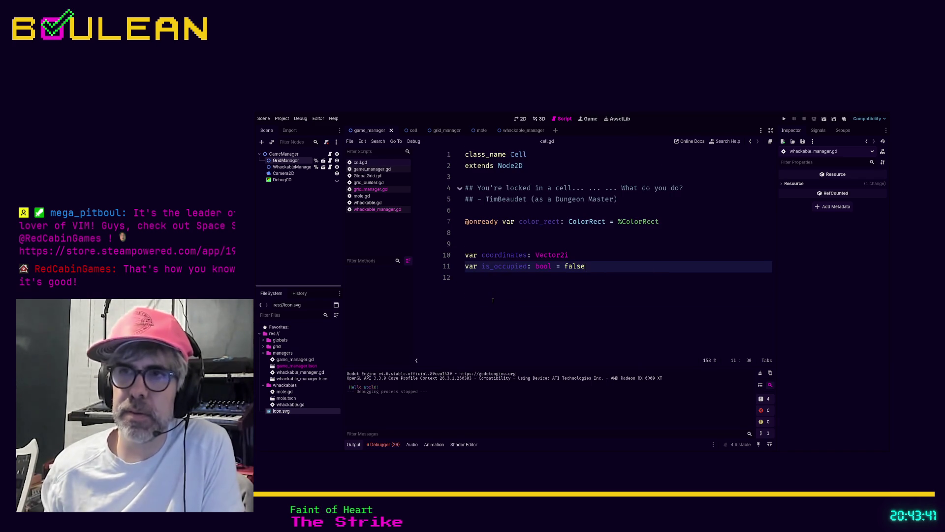
# Switch through game_manager.gd to grid_manager.gd and look over its get_random_unoccupied_cell function.
pyautogui.click(372, 169)
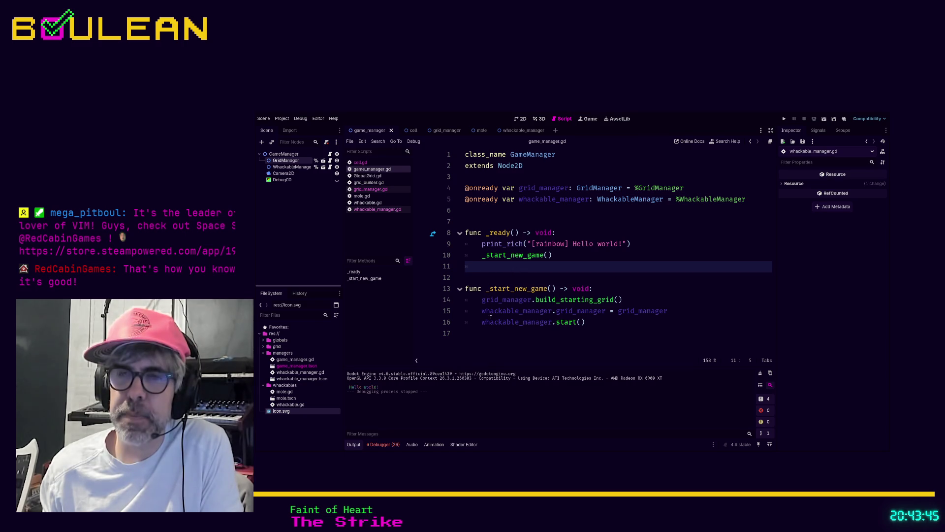
pyautogui.click(377, 189)
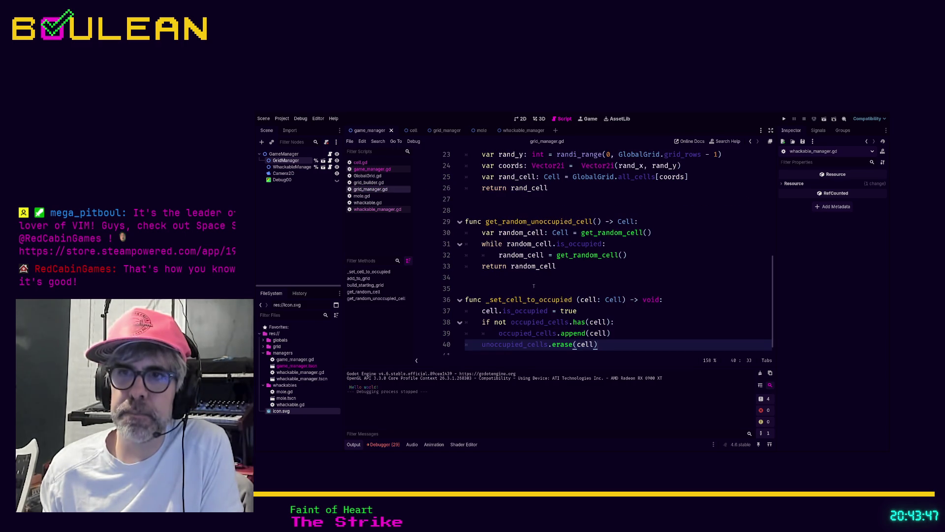
pyautogui.click(534, 287)
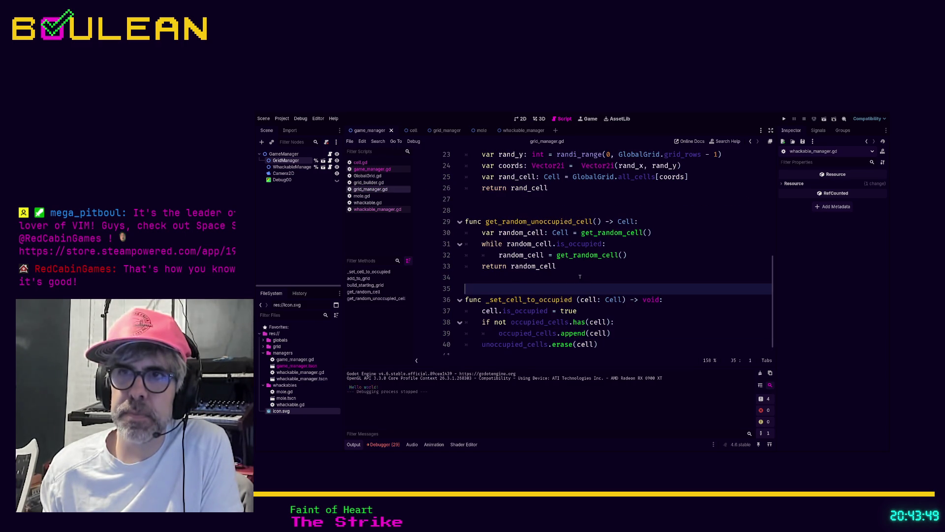
pyautogui.scroll(2, 488, 232)
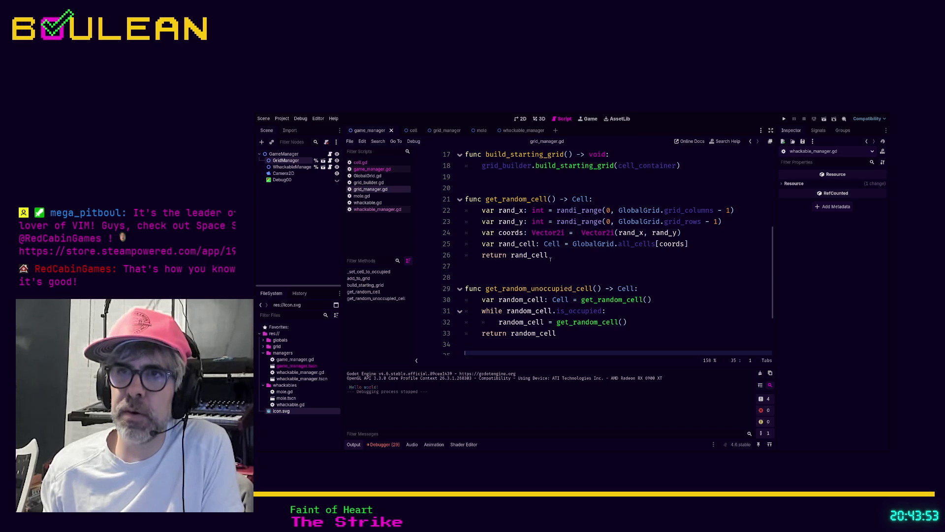
pyautogui.scroll(-1, 567, 256)
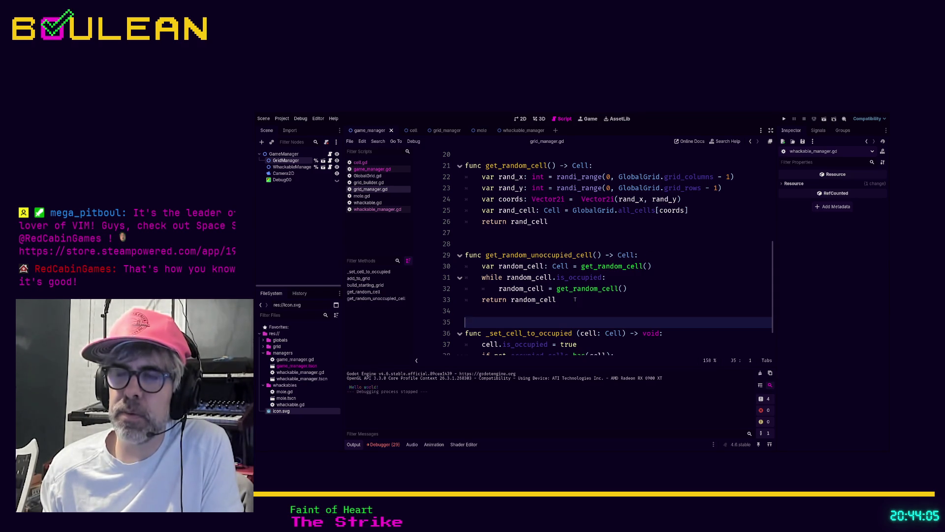
# Comment out the old random_cell line and add 'var random_cell: Cell = unoccupied_cells.pick_random()'.
pyautogui.click(663, 265)
pyautogui.hotkey('ctrl', 'k')
pyautogui.press('Return')
pyautogui.write('var random_cell: Cell')
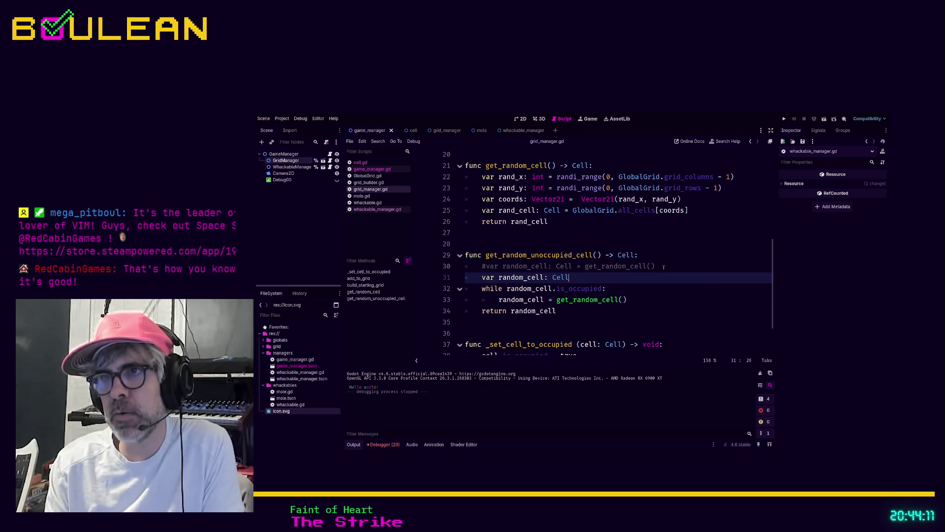
pyautogui.write(' = ')
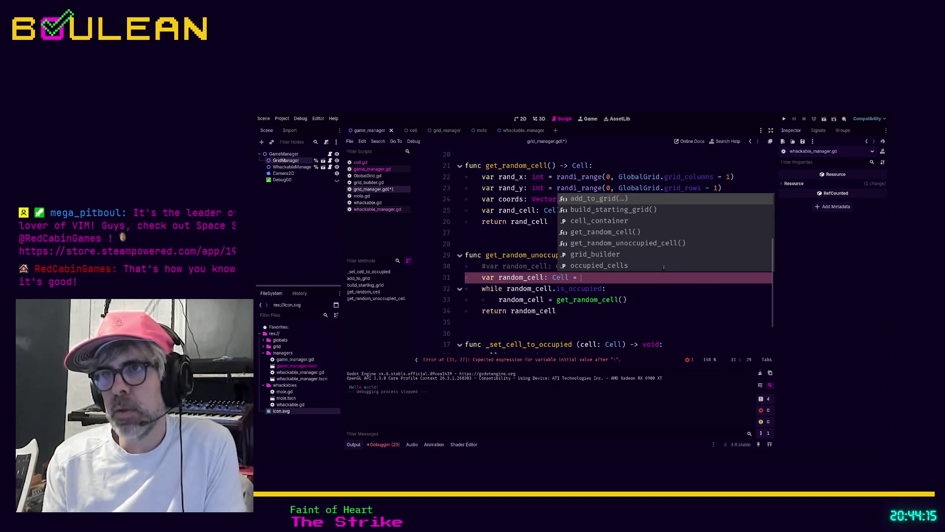
pyautogui.write('unoccupied_cells.pop(')
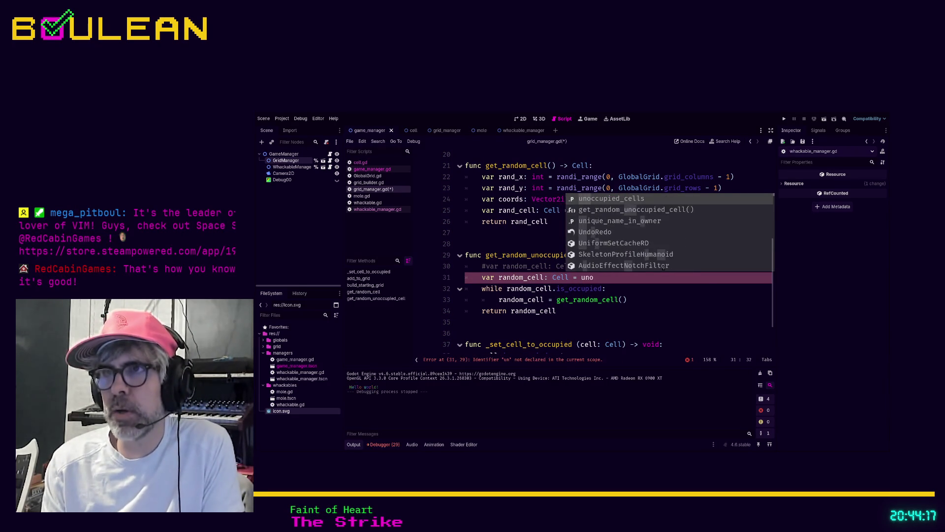
pyautogui.press('BackSpace')
pyautogui.press('BackSpace')
pyautogui.press('BackSpace')
pyautogui.write('pick_random(')
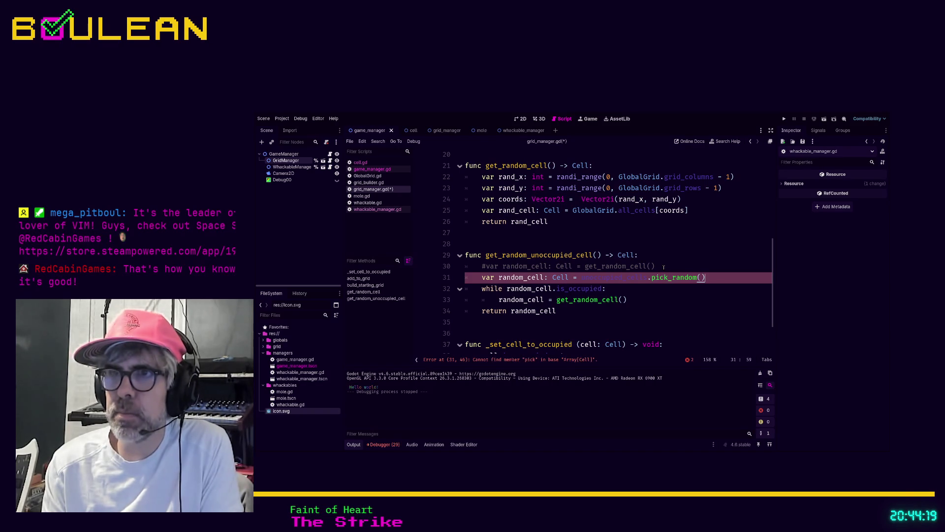
pyautogui.press('Return')
# Comment out the while retry loop and move the pick_random line below it.
pyautogui.press('Down')
pyautogui.press('Down')
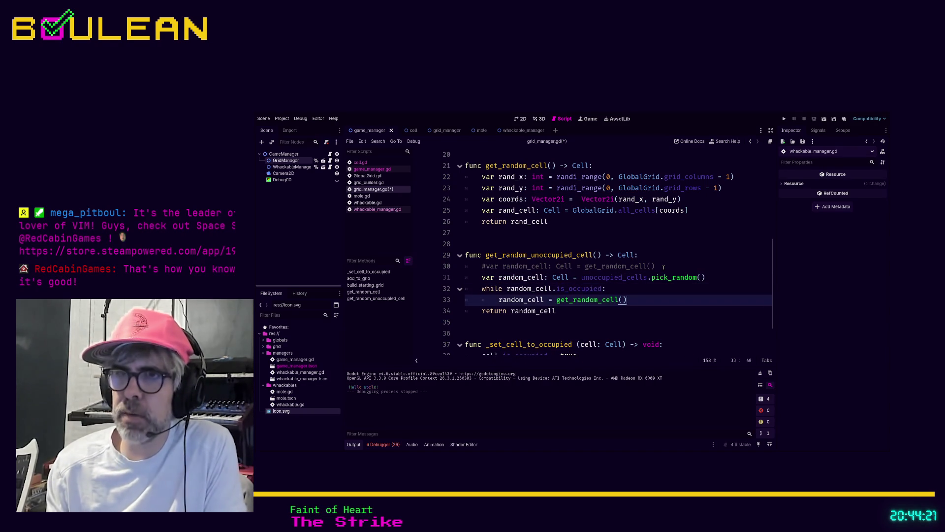
pyautogui.hotkey('shift', 'Home')
pyautogui.hotkey('shift', 'Home')
pyautogui.hotkey('shift', 'Up')
pyautogui.hotkey('ctrl', 'k')
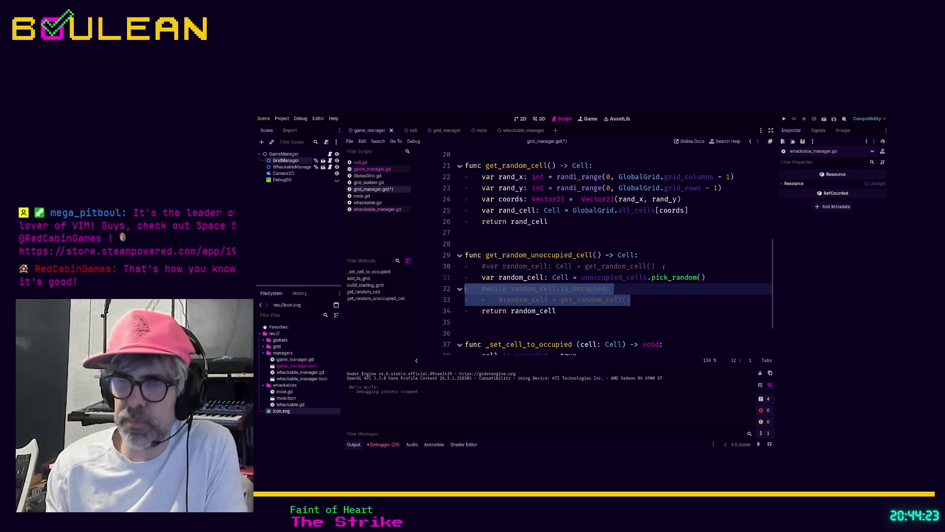
pyautogui.press('Down')
pyautogui.press('Down')
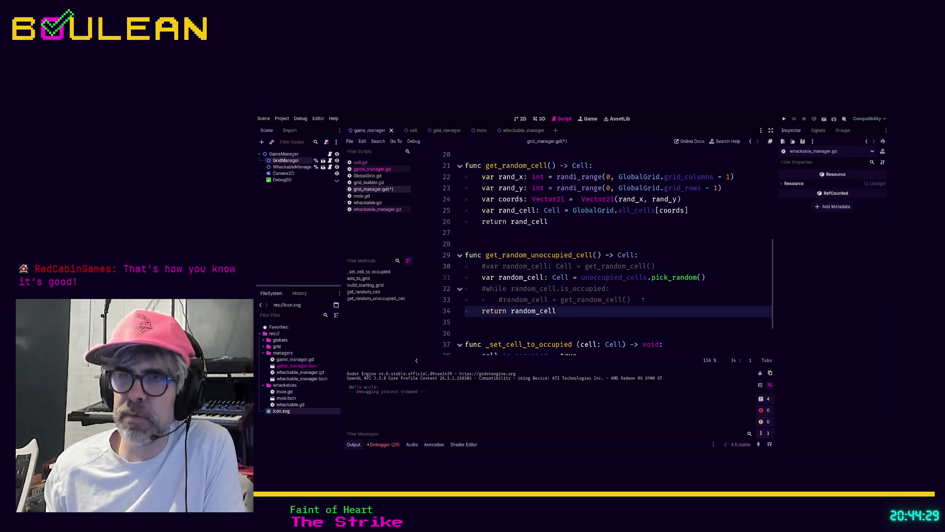
pyautogui.click(612, 277)
pyautogui.hotkey('alt', 'Down')
pyautogui.hotkey('alt', 'Down')
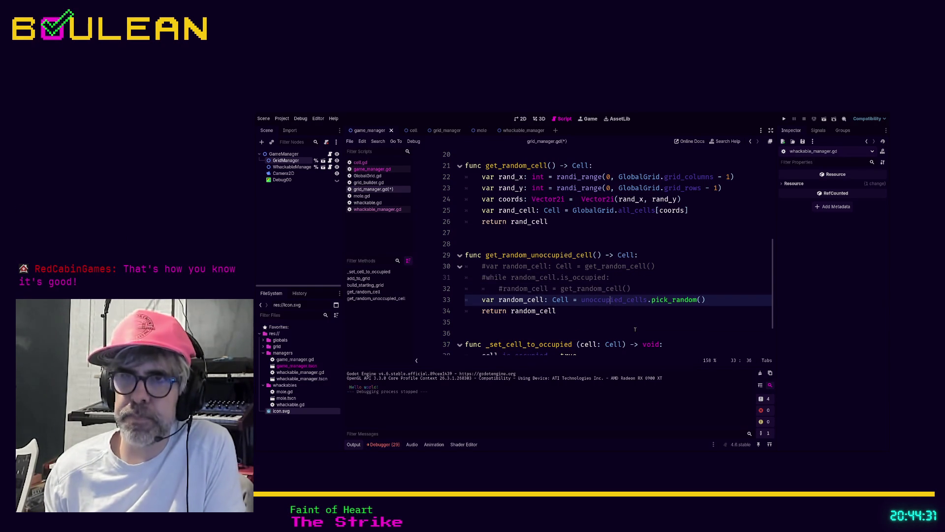
pyautogui.click(635, 329)
pyautogui.scroll(-1, 602, 321)
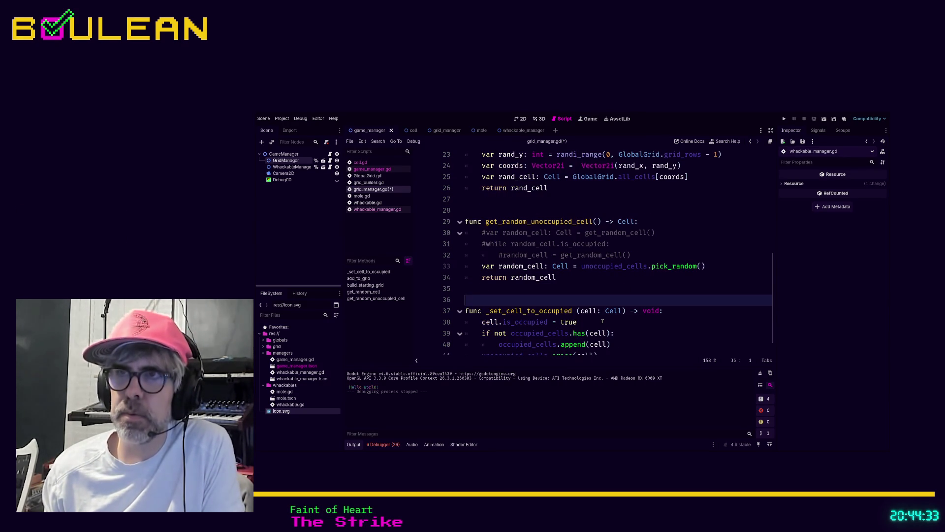
pyautogui.scroll(1, 603, 321)
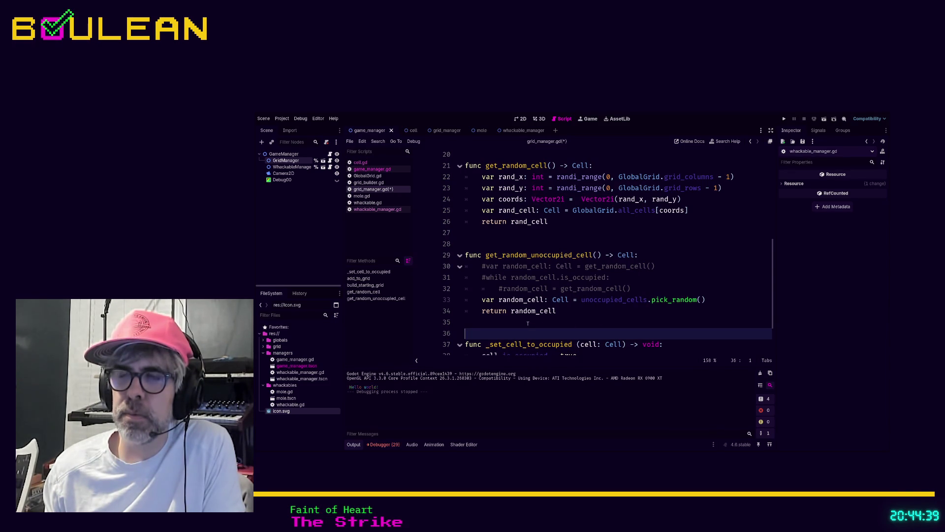
# Add 'func start_game() -> void:' below add_to_grid calling build_starting_grid(), then switch to game_manager.gd.
pyautogui.scroll(1, 607, 307)
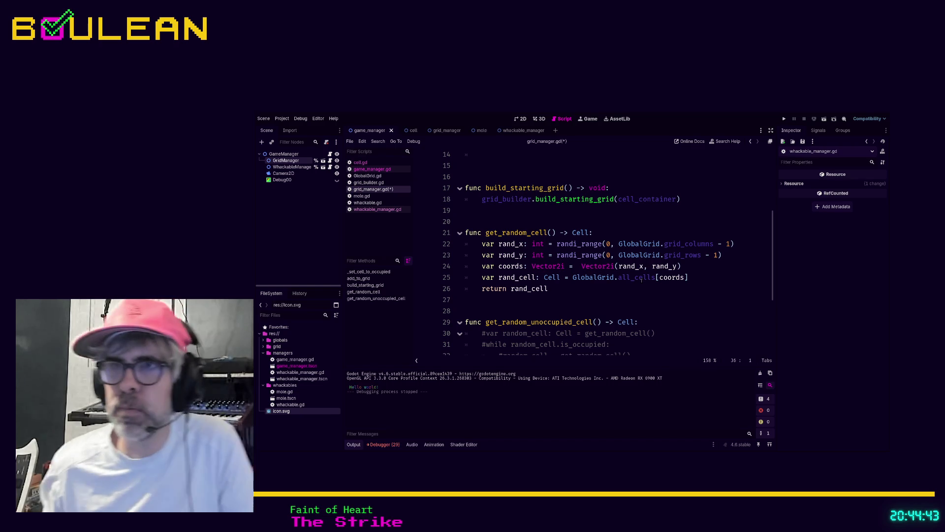
pyautogui.scroll(5, 641, 279)
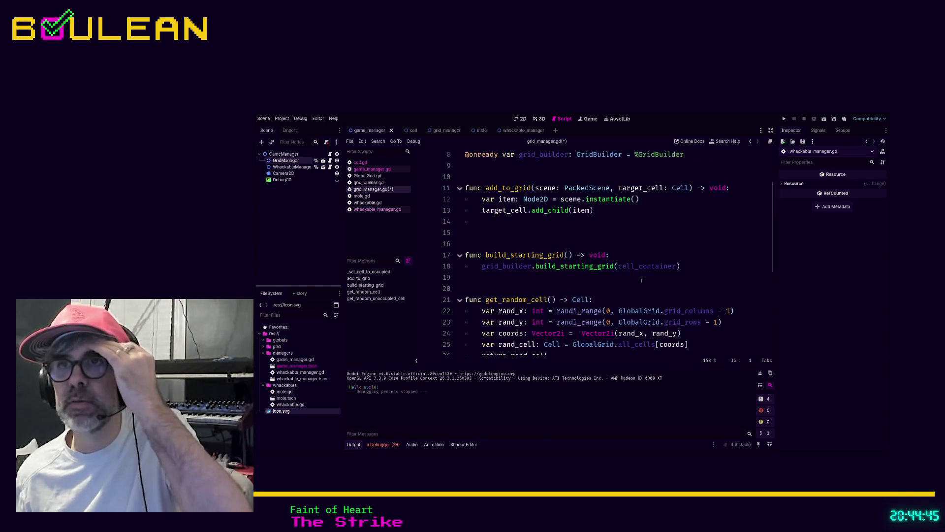
pyautogui.scroll(-2, 642, 279)
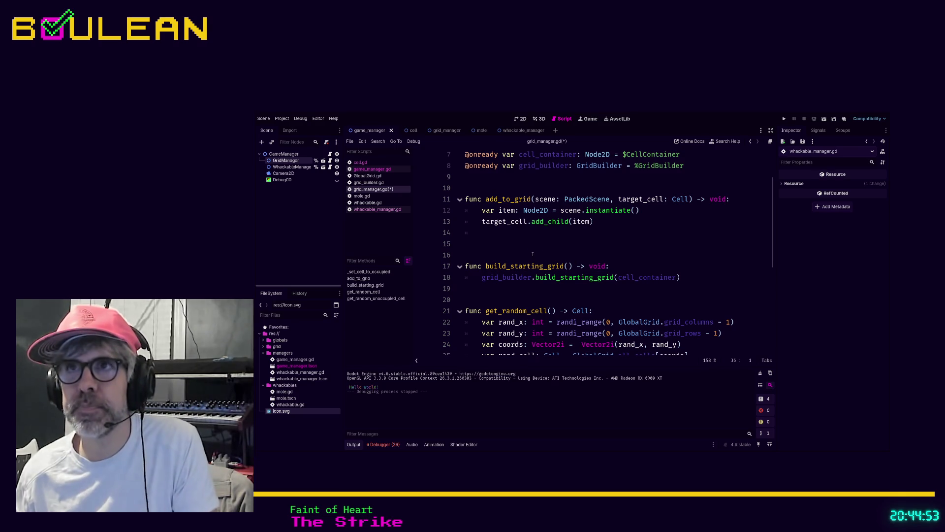
pyautogui.click(561, 244)
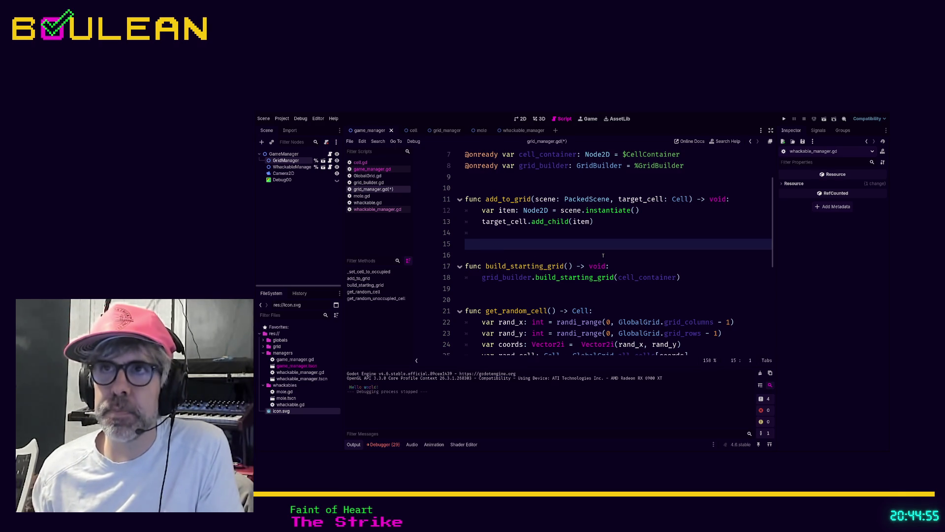
pyautogui.scroll(-1, 603, 255)
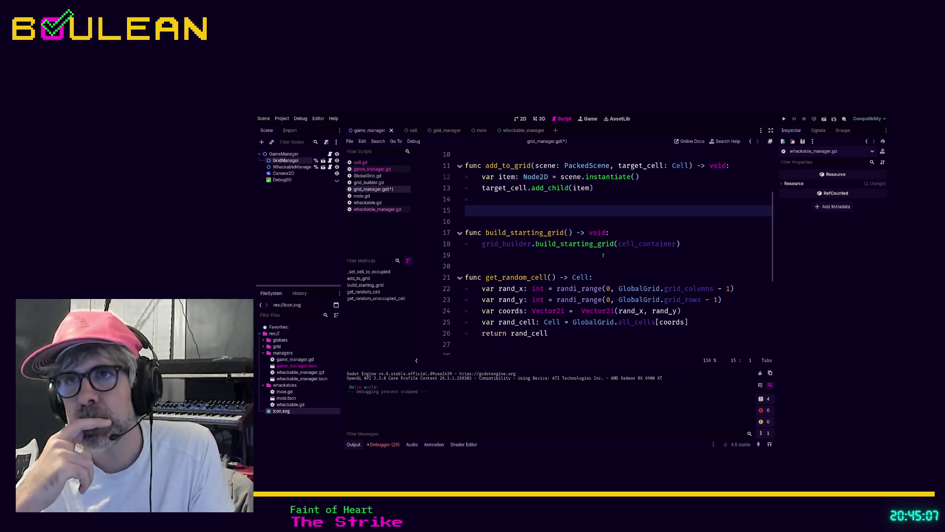
pyautogui.press('Return')
pyautogui.write('fun')
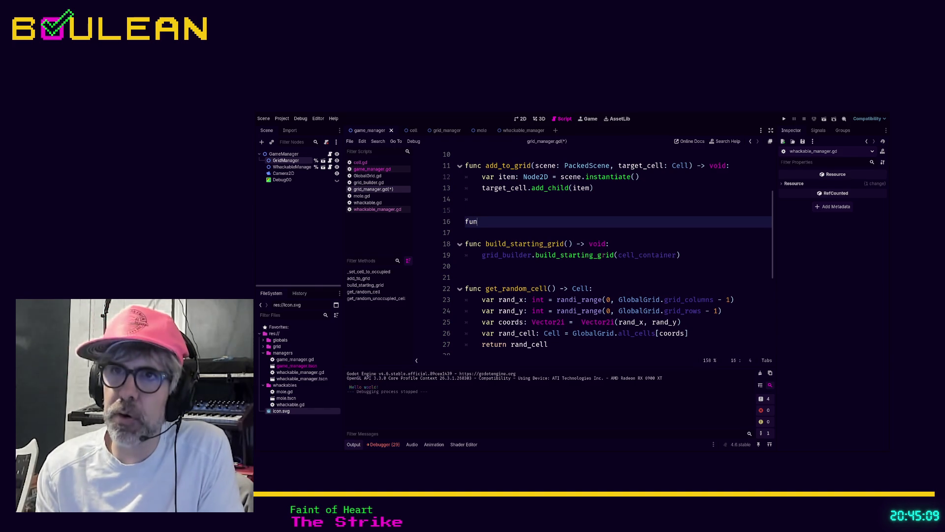
pyautogui.write('c start_g')
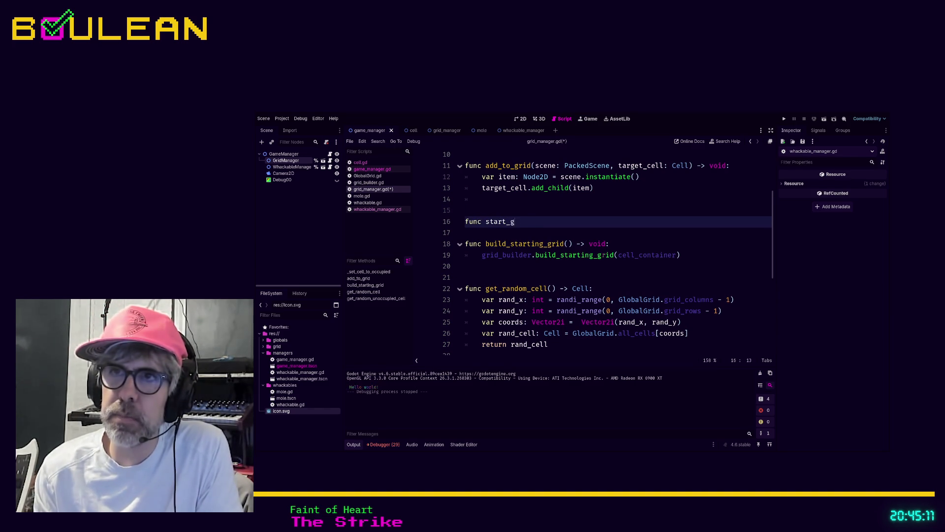
pyautogui.write('ame() -> void:')
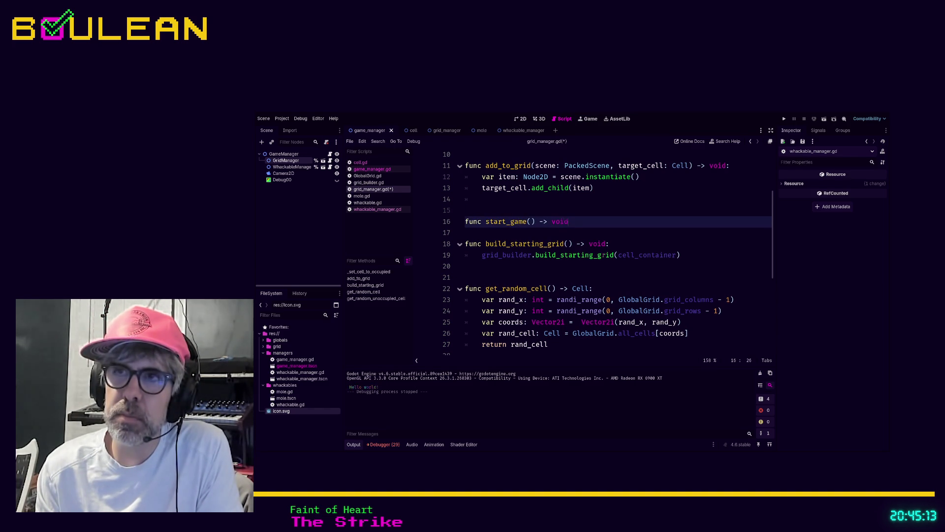
pyautogui.press('Return')
pyautogui.write('buil')
pyautogui.press('Return')
pyautogui.press('Return')
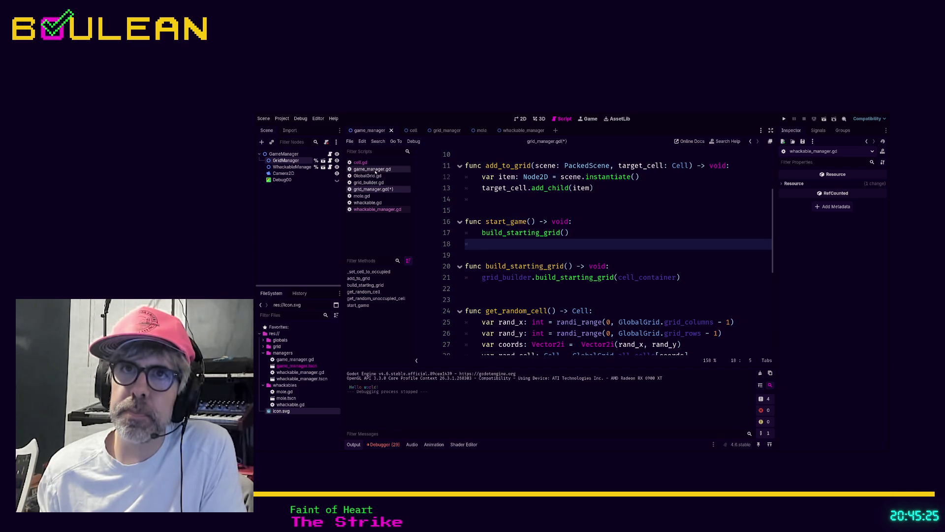
pyautogui.click(374, 169)
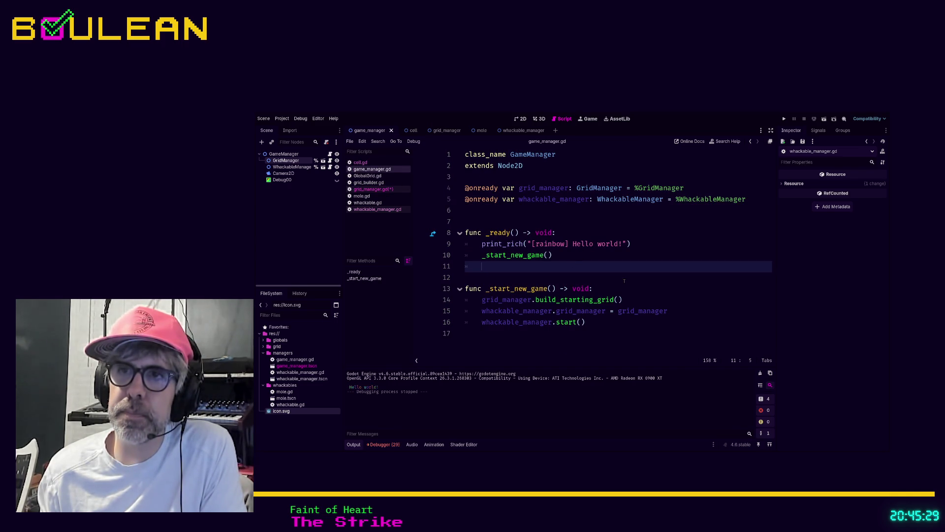
# Add a grid_manager.start_game() call under build_starting_grid() in _start_new_game and save.
pyautogui.click(644, 298)
pyautogui.press('Return')
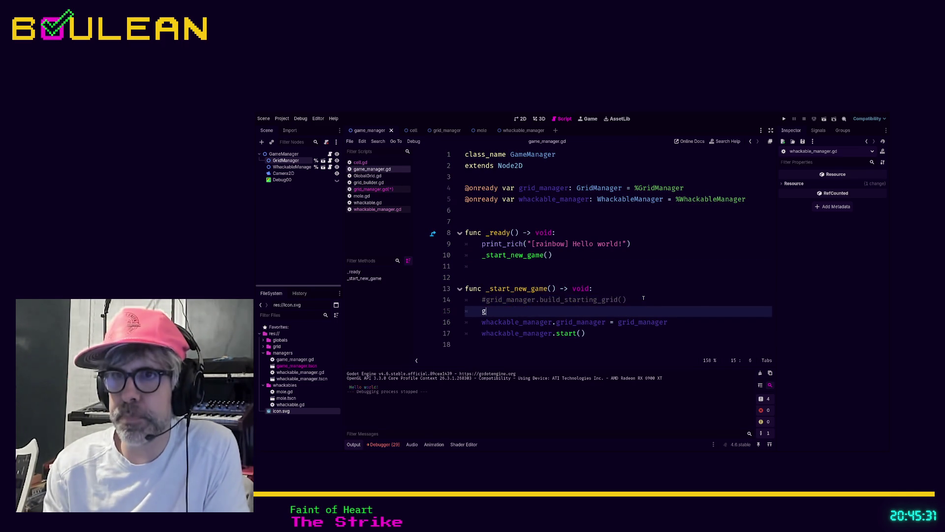
pyautogui.write('grid')
pyautogui.press('Return')
pyautogui.write('.st')
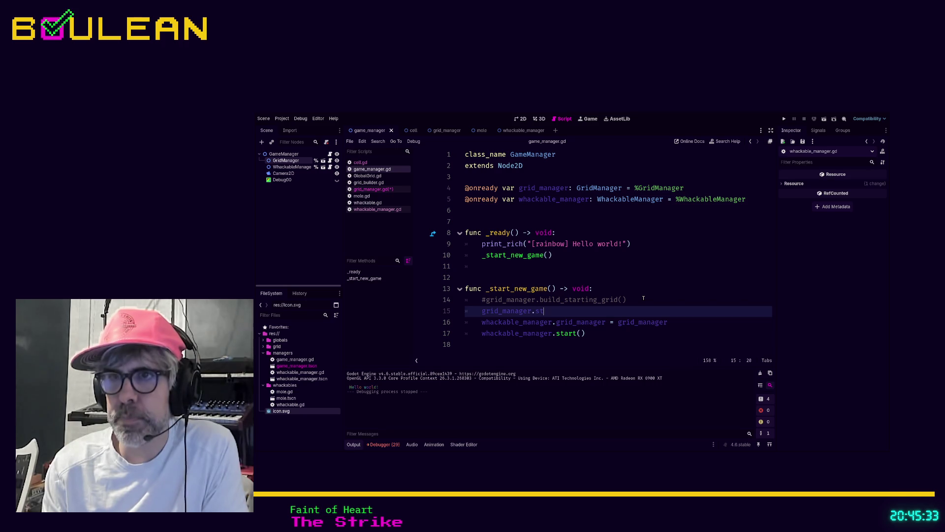
pyautogui.press('BackSpace')
pyautogui.press('BackSpace')
pyautogui.press('BackSpace')
pyautogui.write('not_s')
pyautogui.press('Escape')
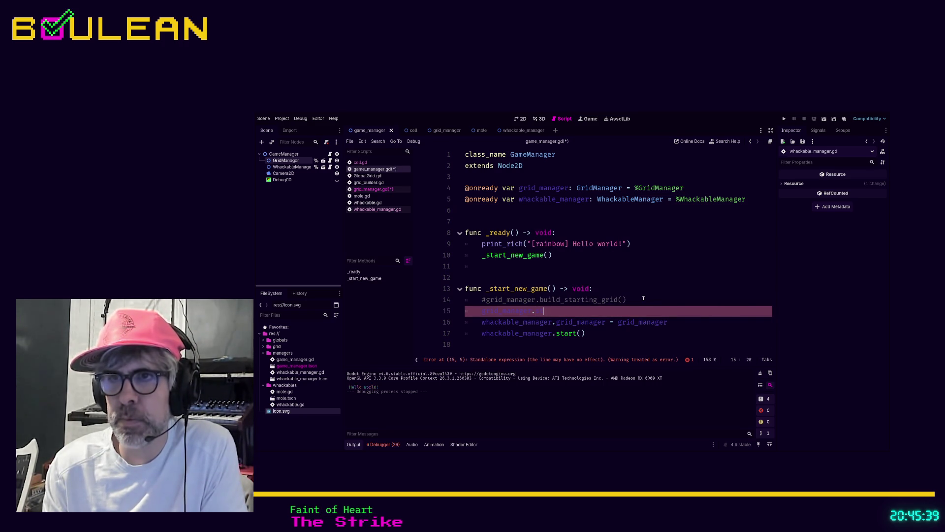
pyautogui.write('art_game')
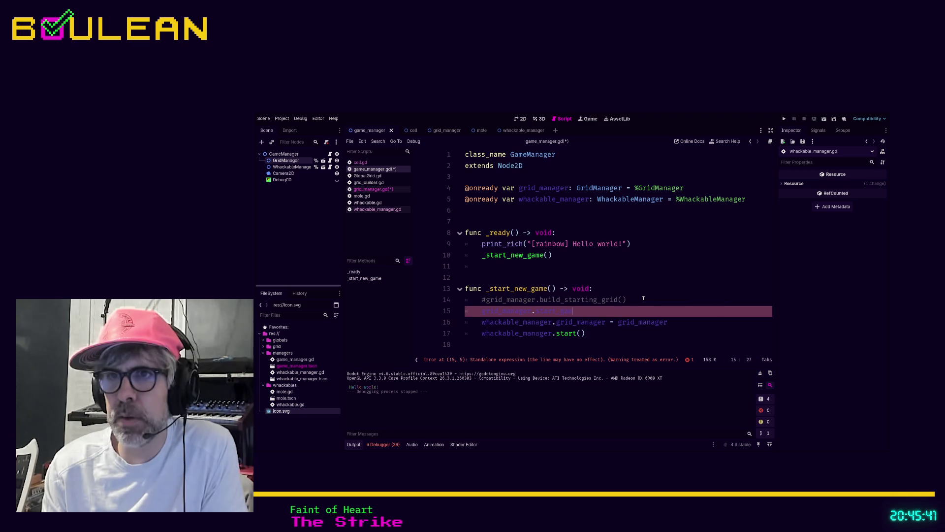
pyautogui.write('()')
pyautogui.hotkey('ctrl', 's')
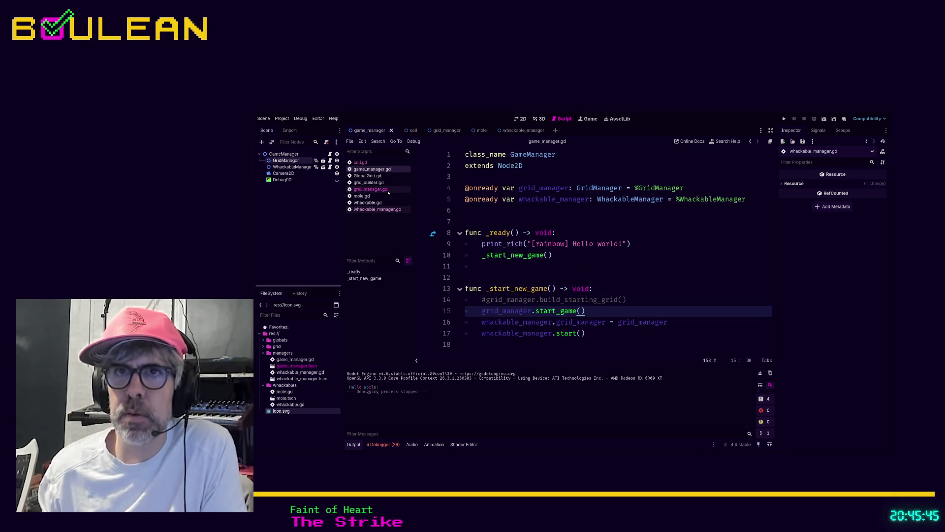
# Glance between the script tabs and return to grid_manager.gd.
pyautogui.click(388, 190)
pyautogui.click(387, 169)
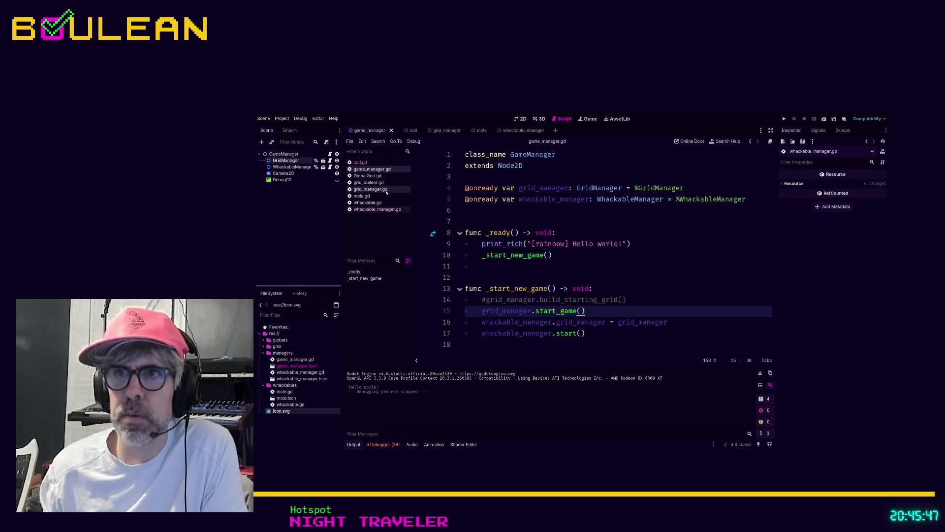
pyautogui.click(518, 266)
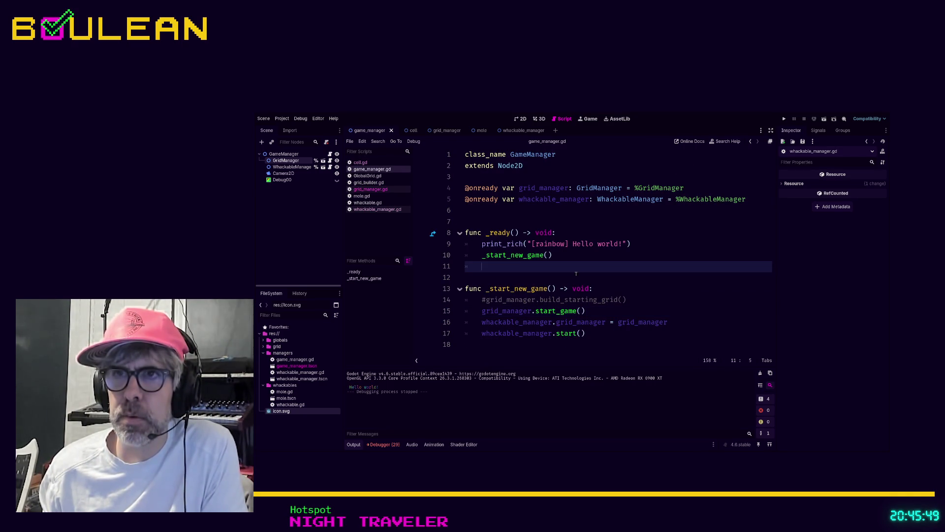
pyautogui.click(379, 189)
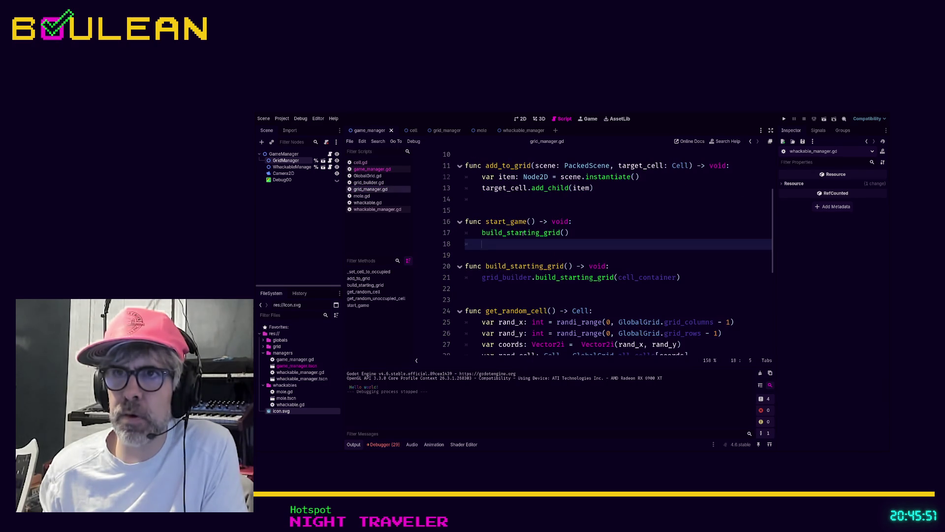
# Add a _populate_unoccupied_cells() call right after build_starting_grid() in start_game.
pyautogui.click(589, 234)
pyautogui.press('Return')
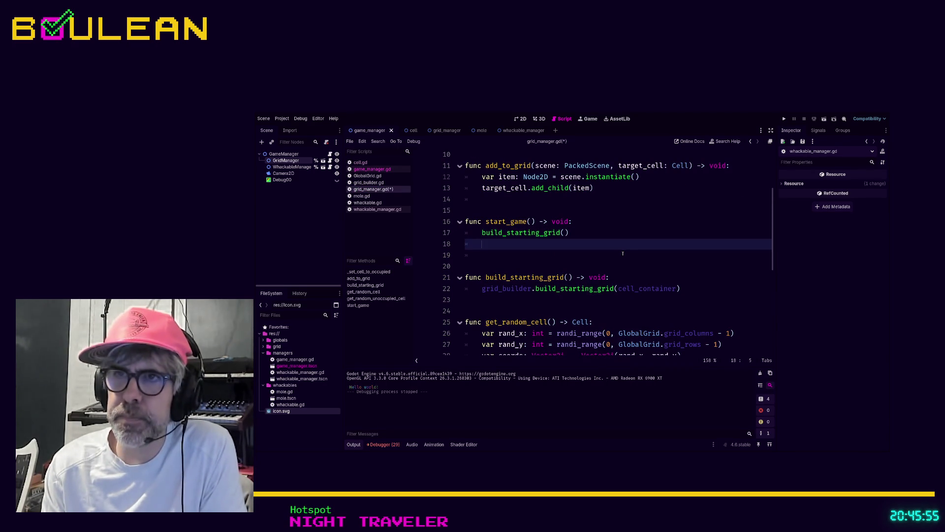
pyautogui.write('populate_')
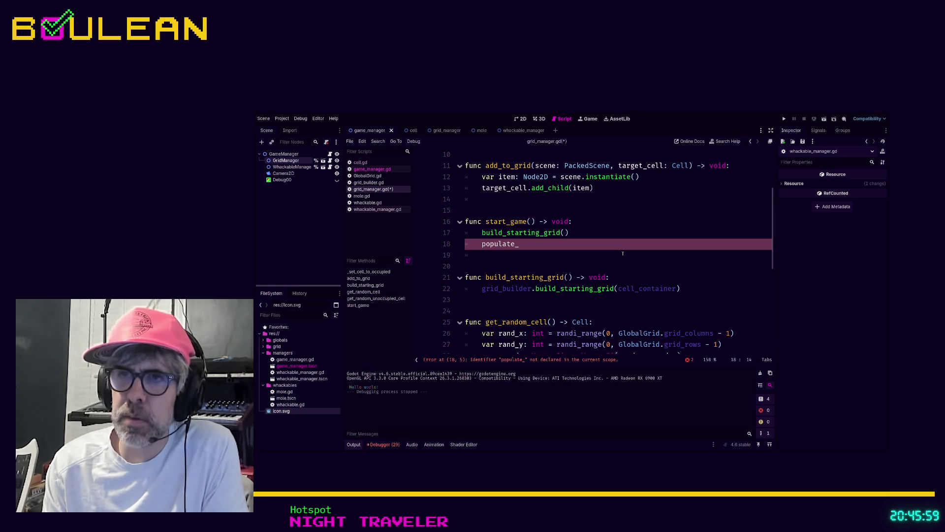
pyautogui.write('unoccupied_cells')
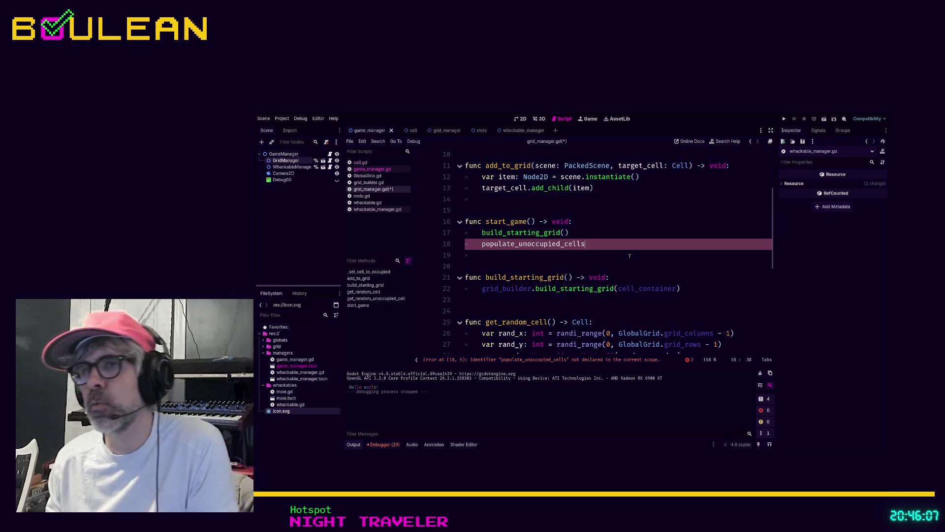
pyautogui.scroll(1, 636, 256)
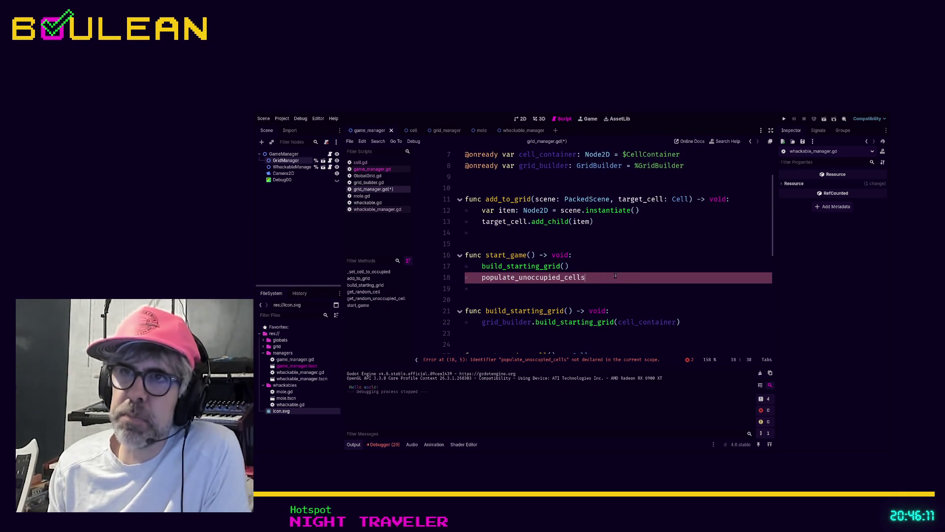
pyautogui.scroll(2, 622, 280)
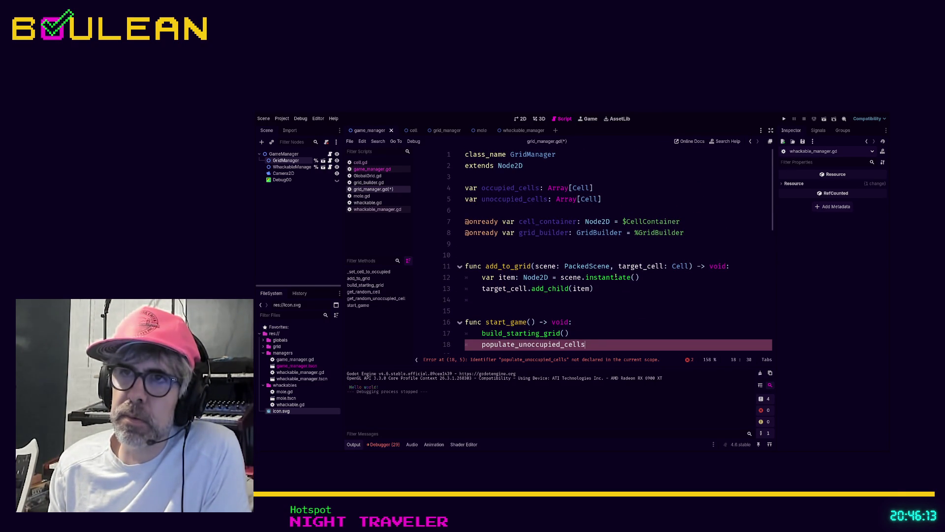
pyautogui.scroll(-1, 615, 276)
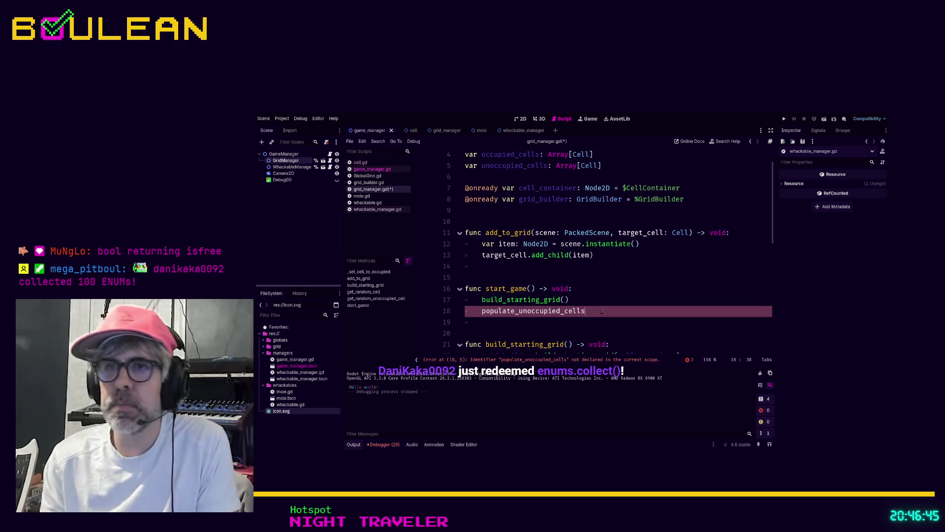
pyautogui.write('()')
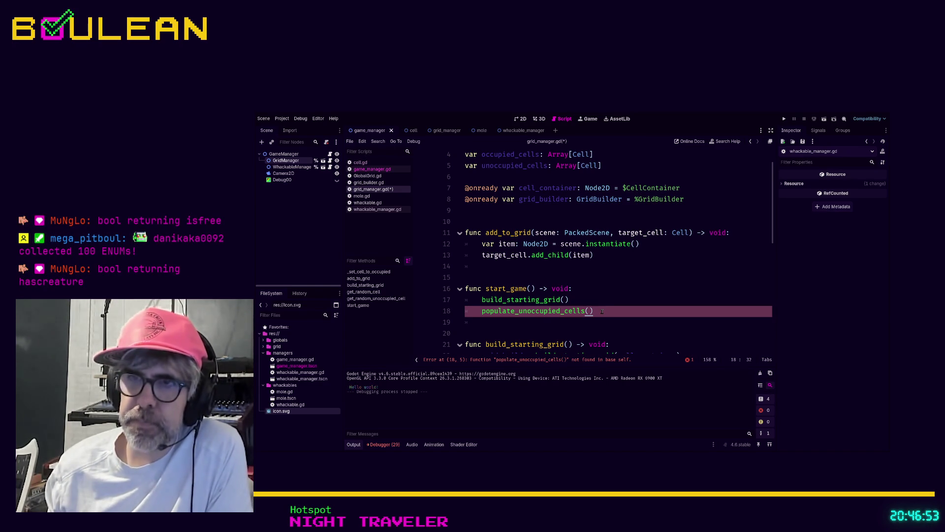
pyautogui.scroll(-2, 478, 232)
pyautogui.write('_')
pyautogui.click(469, 304)
pyautogui.scroll(-6, 470, 302)
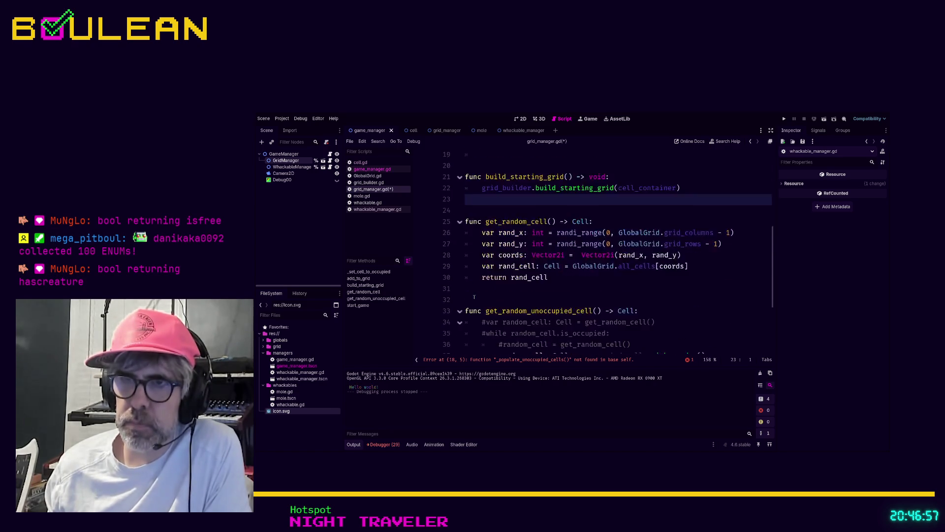
# Declare 'func _populate_unoccupied_cells() -> void:' with a for loop over GlobalGrid.all_cells.
pyautogui.click(477, 278)
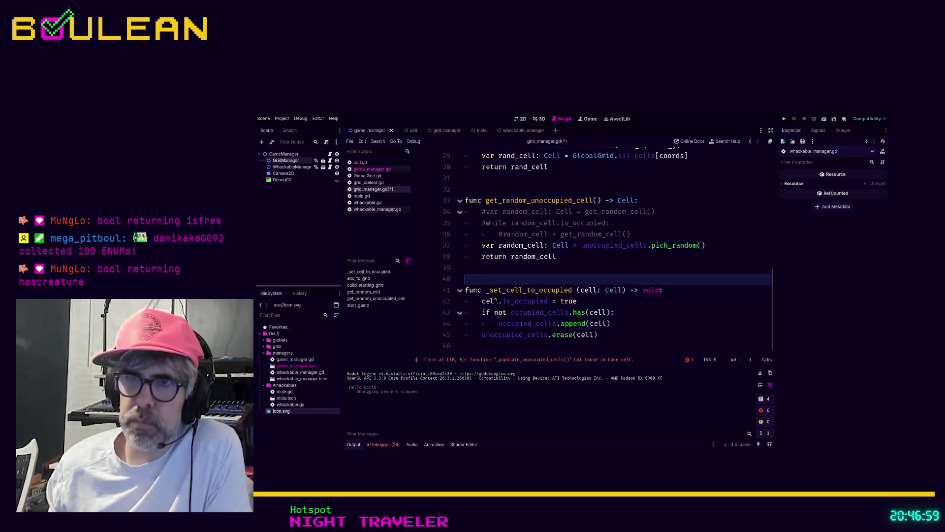
pyautogui.press('Return')
pyautogui.press('Return')
pyautogui.press('Return')
pyautogui.press('Up')
pyautogui.press('Up')
pyautogui.write('fu')
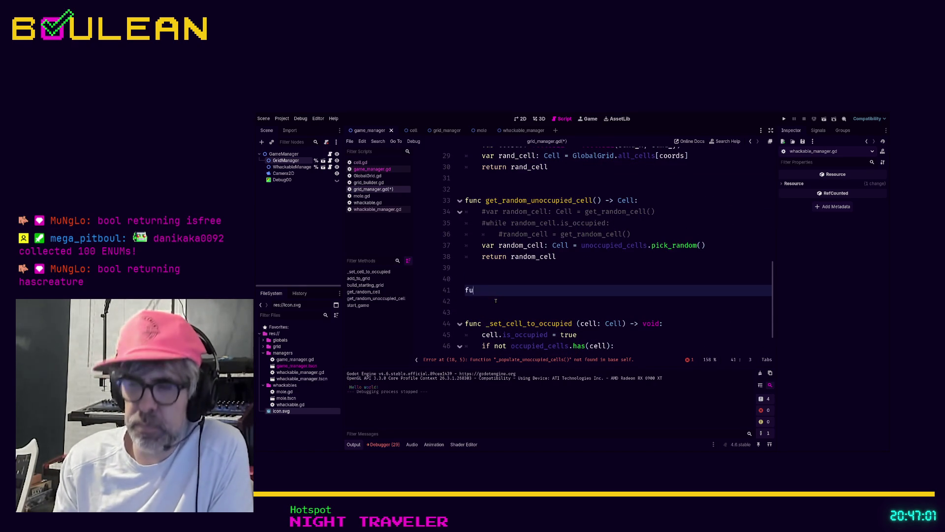
pyautogui.write('nc _populate_')
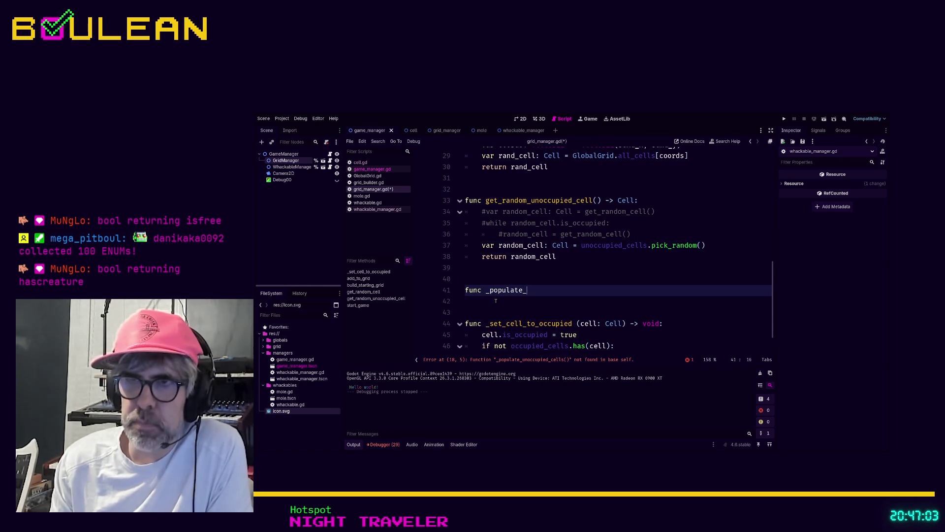
pyautogui.write('unoccupi')
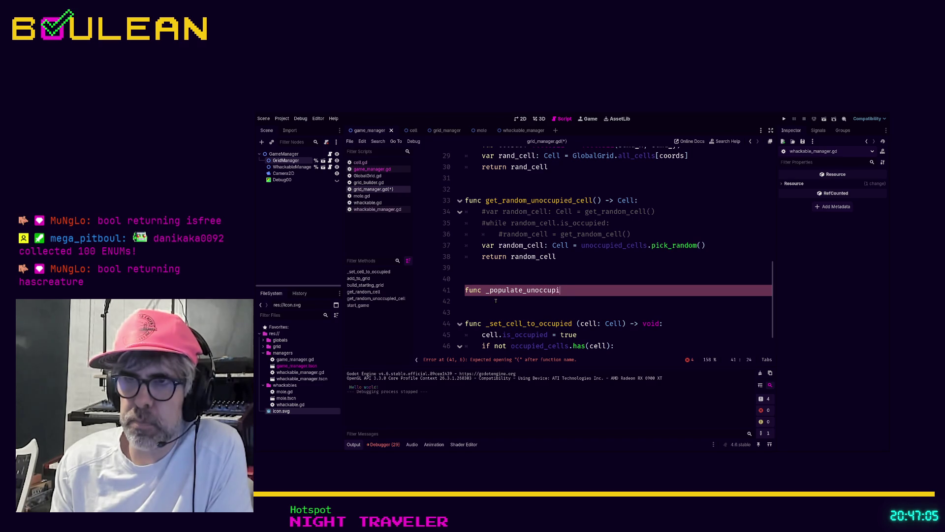
pyautogui.write('ed_cells() -> vo')
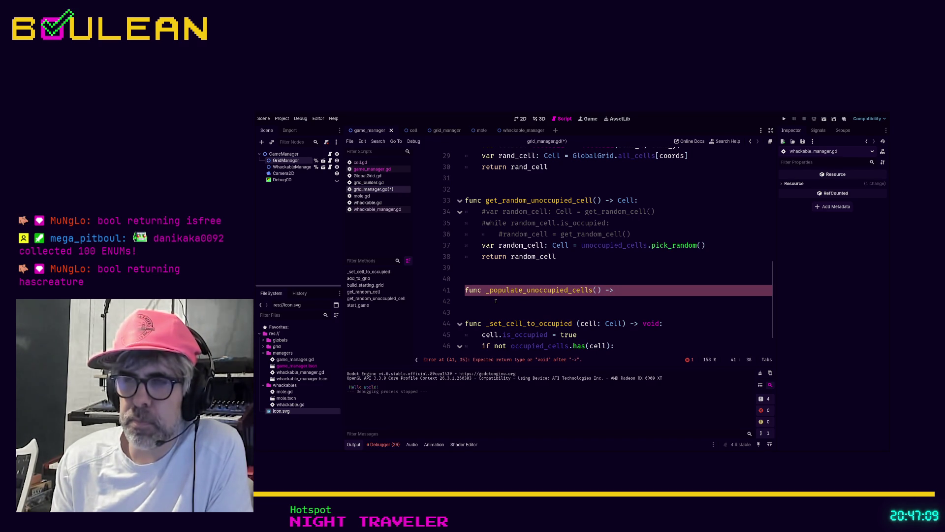
pyautogui.write('id:')
pyautogui.press('Return')
pyautogui.write('for cell in')
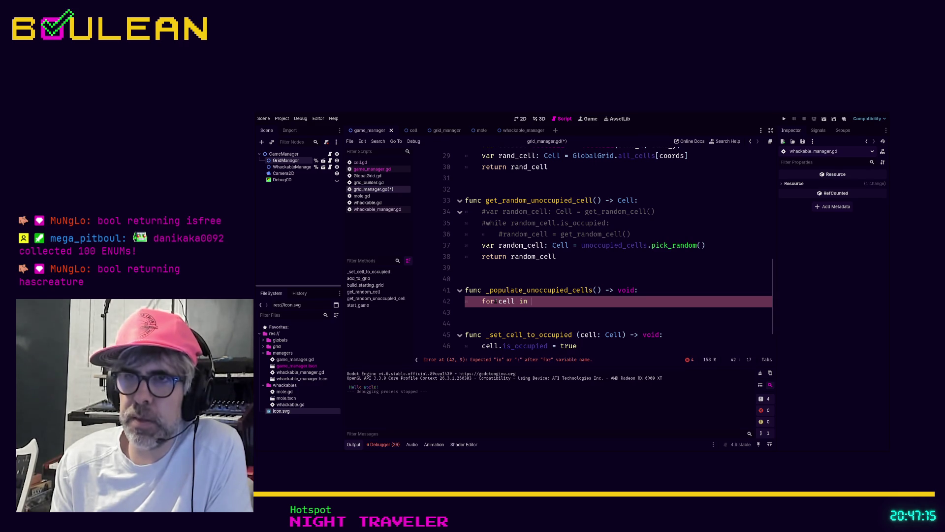
pyautogui.press('BackSpace')
pyautogui.press('BackSpace')
pyautogui.press('BackSpace')
pyautogui.write('_coor')
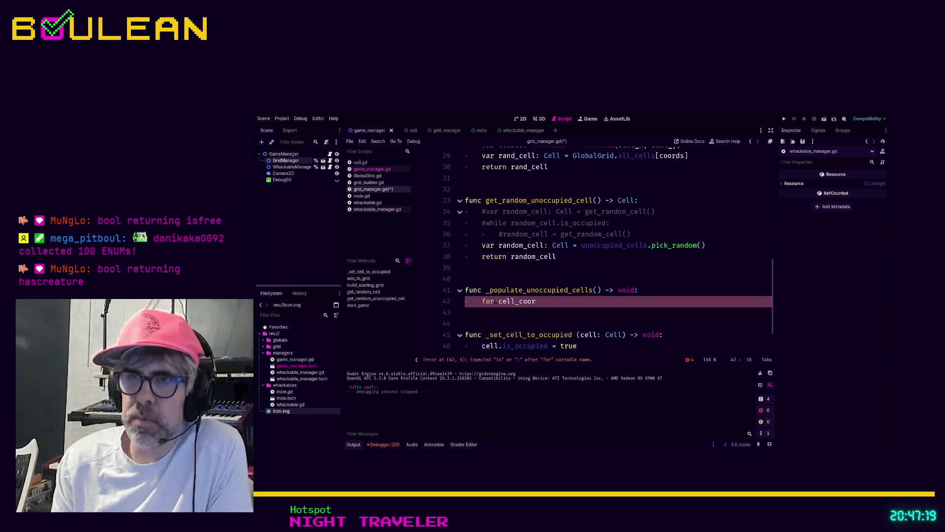
pyautogui.write('d')
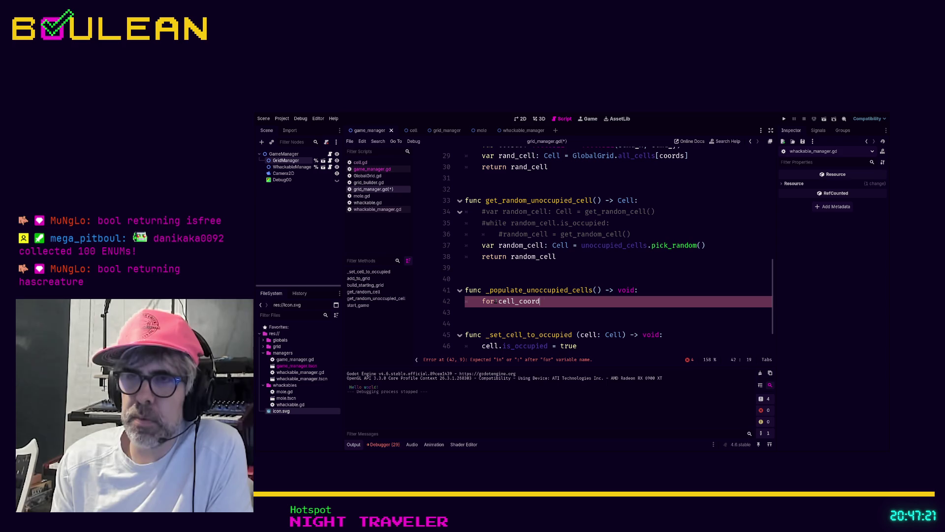
pyautogui.write('int')
pyautogui.write(': Vector2i')
pyautogui.write(' in')
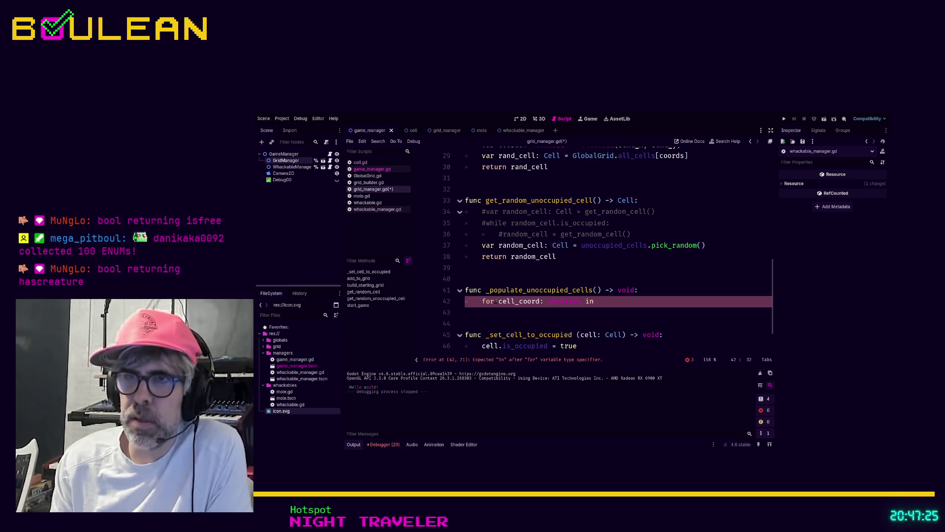
pyautogui.write('G')
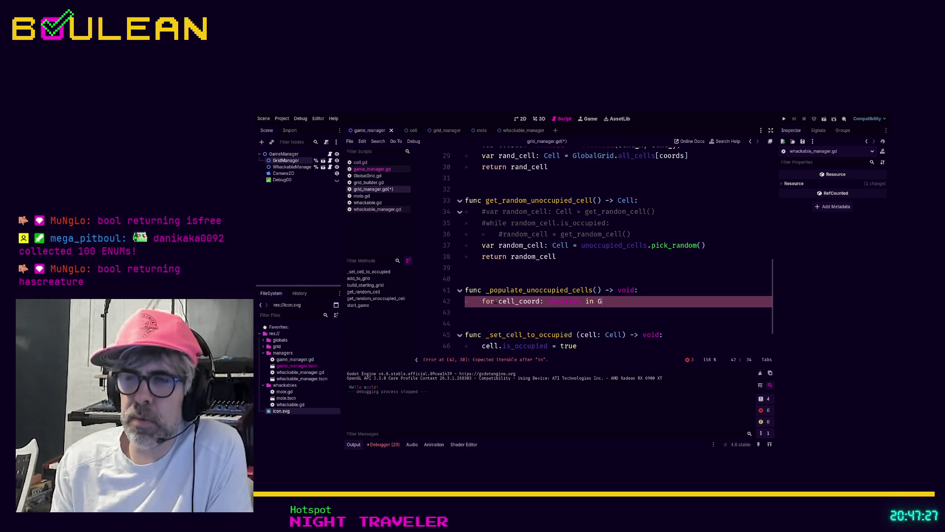
pyautogui.write('lobalGrid.')
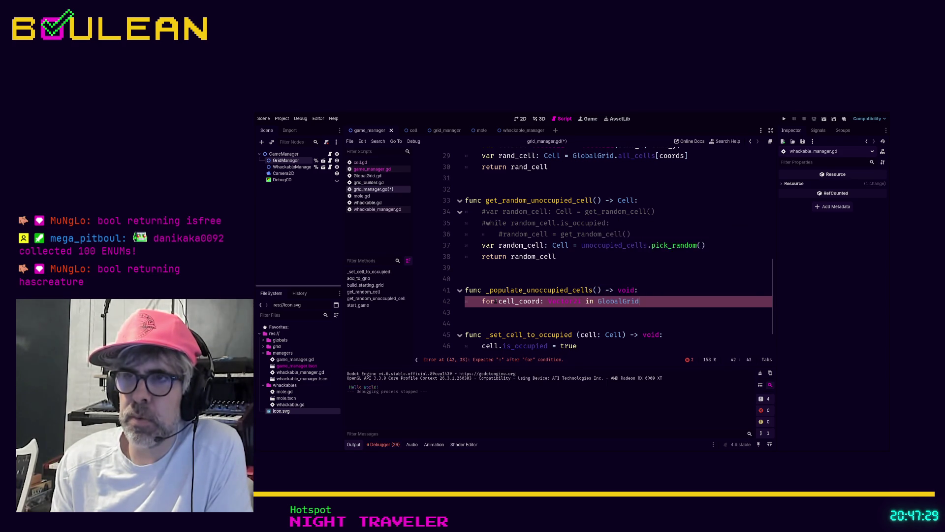
pyautogui.press('Return')
pyautogui.write(':')
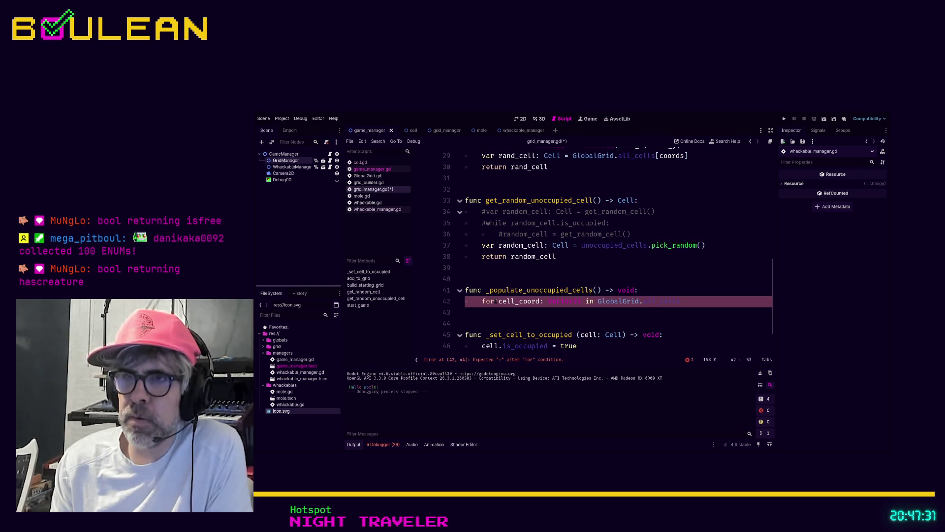
pyautogui.press('Return')
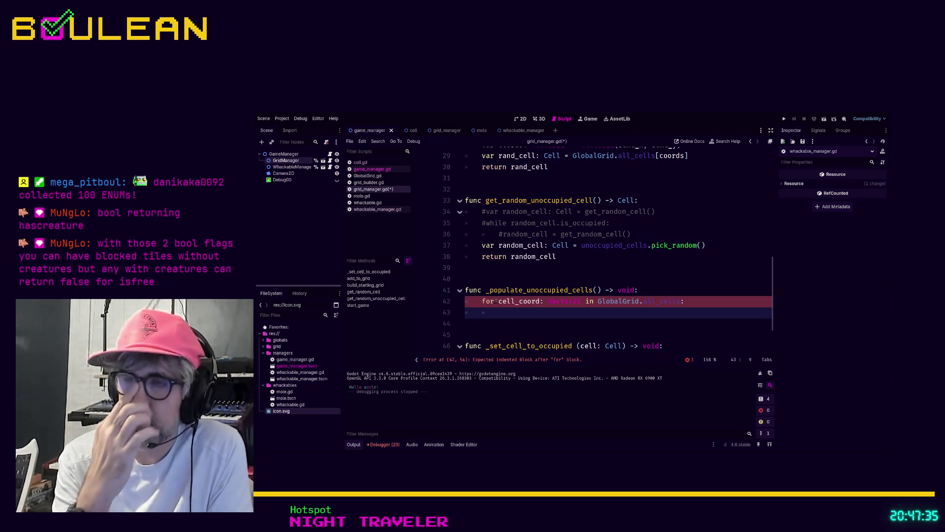
# In the loop body, append GlobalGrid.all_cells[cell_coord] to unoccupied_cells.
pyautogui.write('un')
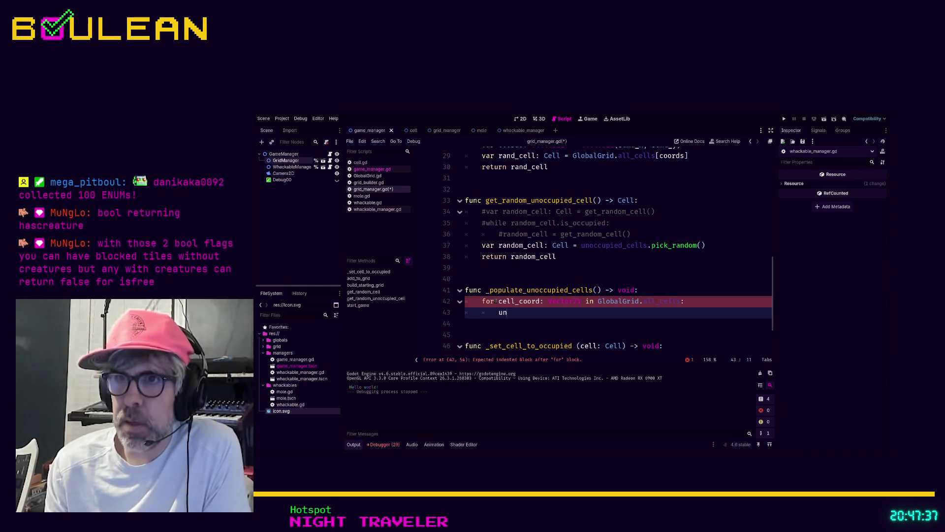
pyautogui.press('Return')
pyautogui.write('.appen')
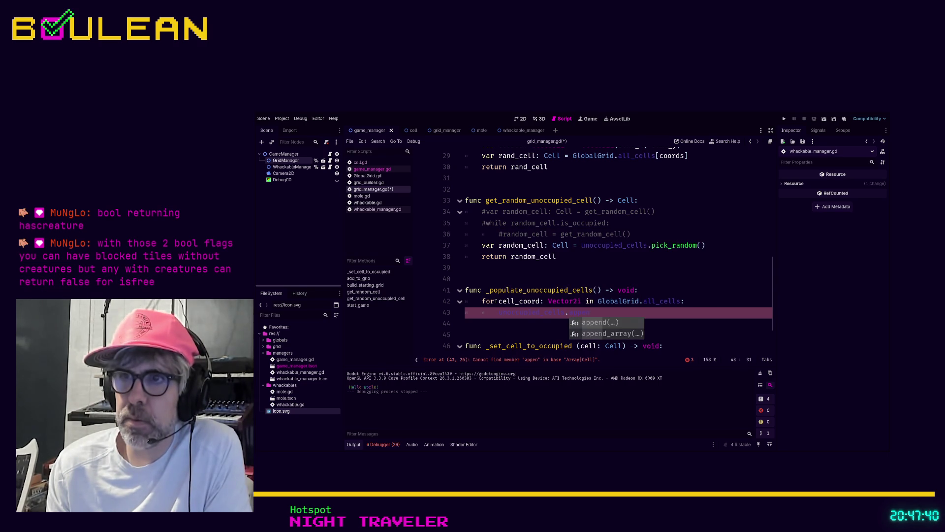
pyautogui.press('Return')
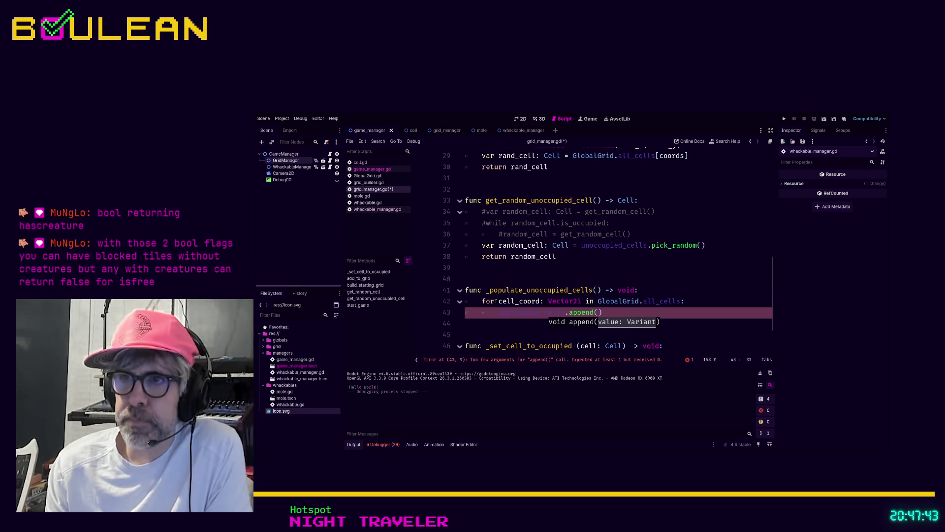
pyautogui.write('obalGrid.al')
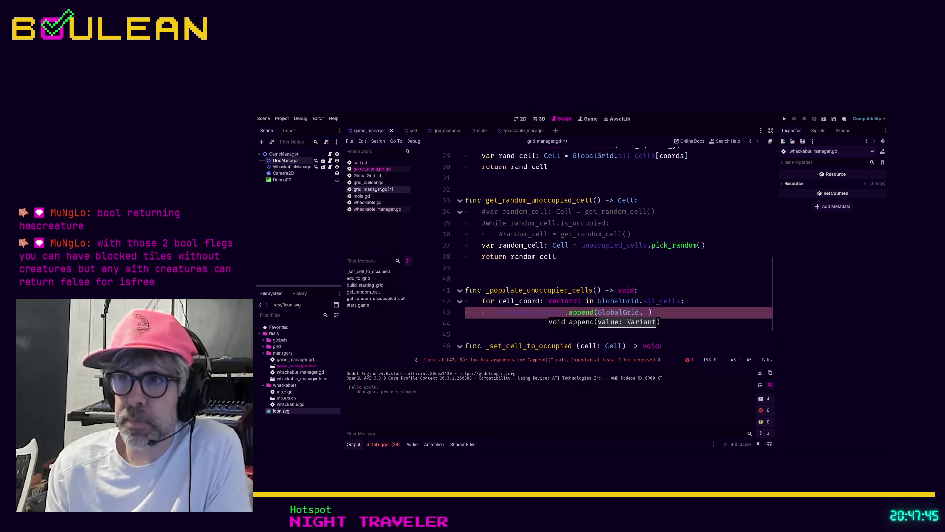
pyautogui.write('l_cells')
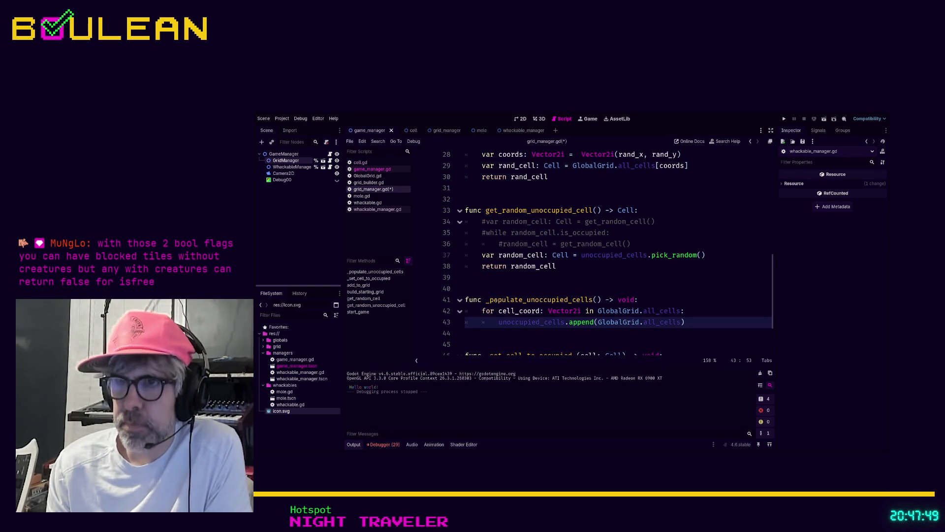
pyautogui.write('[cell')
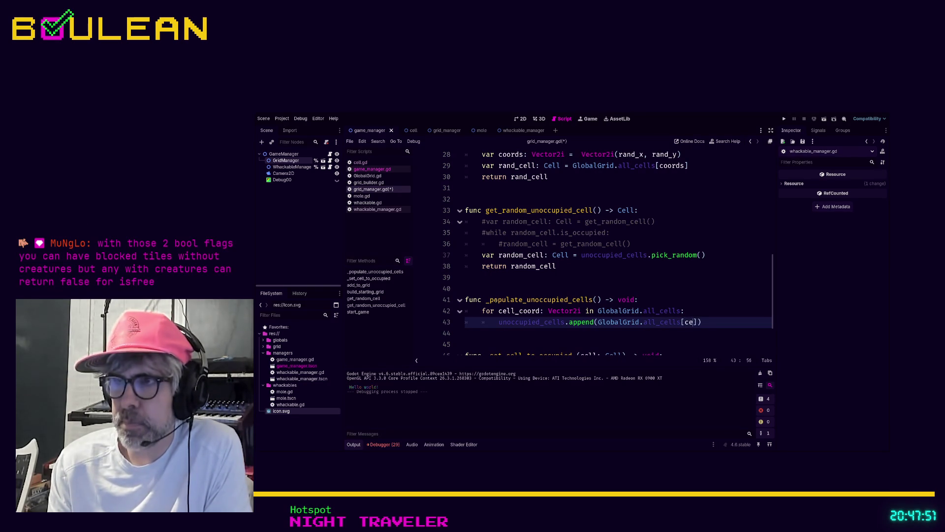
pyautogui.press('Down')
pyautogui.press('Return')
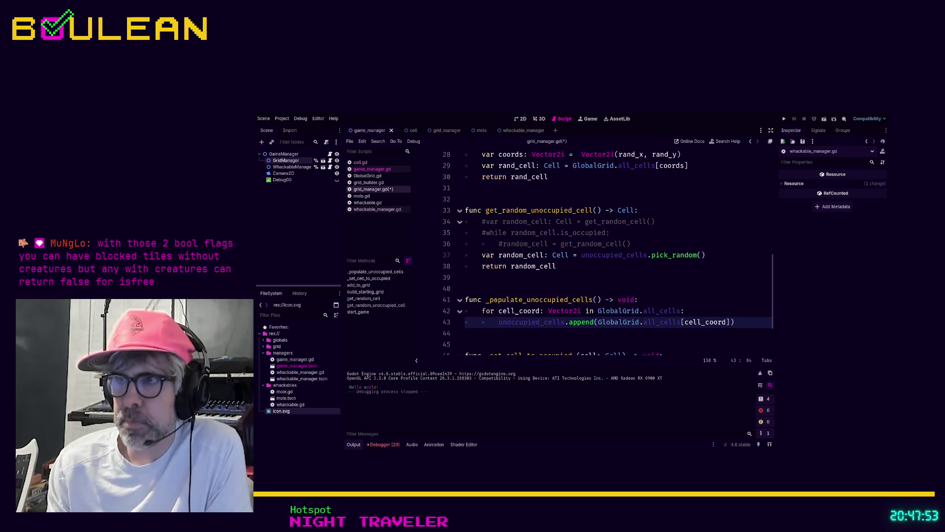
pyautogui.click(696, 299)
pyautogui.scroll(-2, 696, 299)
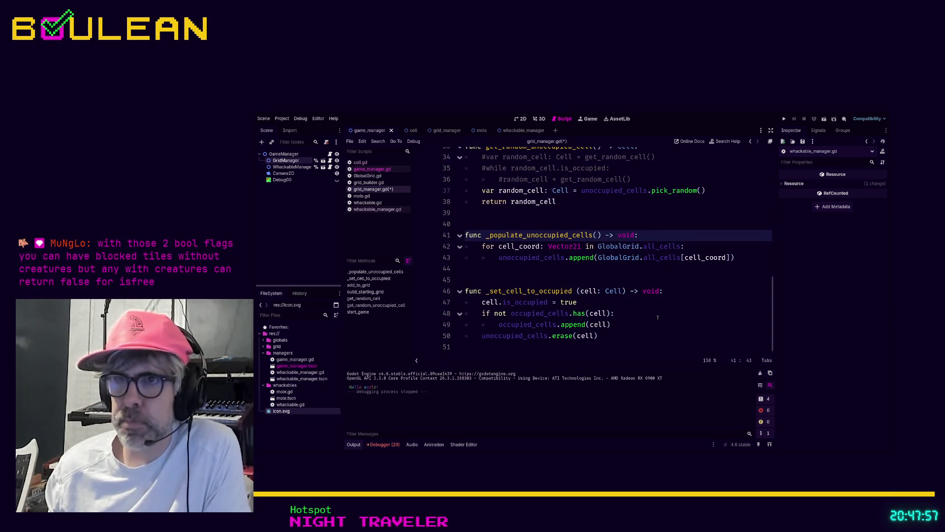
pyautogui.scroll(1, 658, 318)
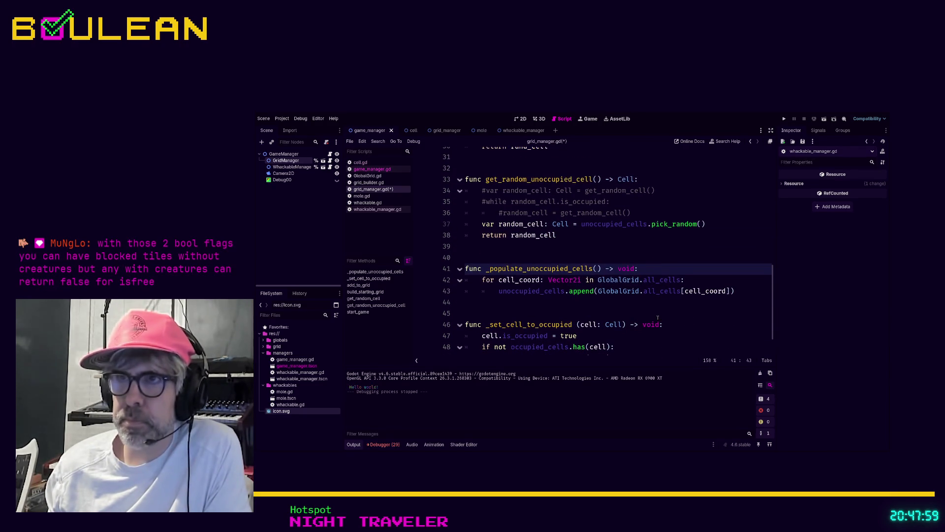
pyautogui.click(550, 308)
pyautogui.scroll(2, 549, 309)
pyautogui.scroll(5, 550, 307)
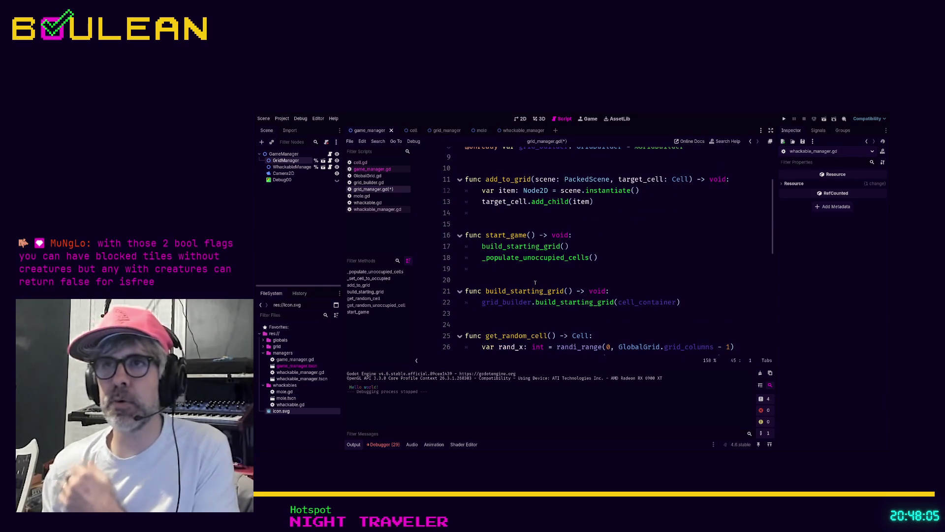
pyautogui.click(534, 280)
# Save, run the game with F5, and trace the error to whackable_manager.gd line 28.
pyautogui.hotkey('ctrl', 's')
pyautogui.press('F5')
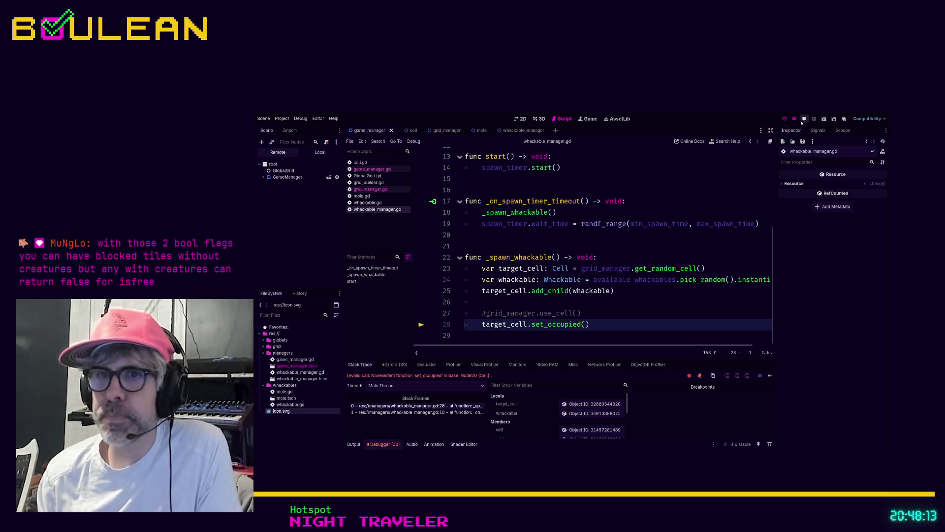
pyautogui.click(457, 412)
pyautogui.click(457, 406)
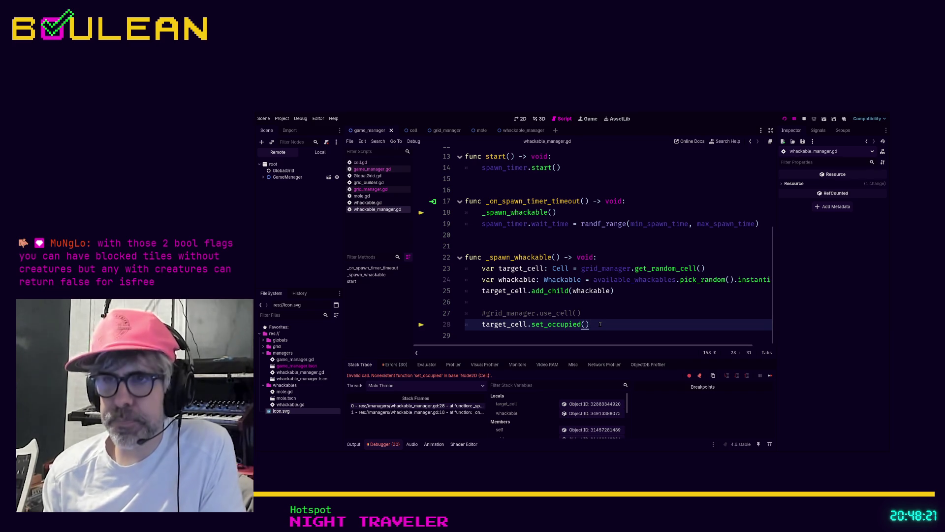
# In _spawn_whackable, comment out set_occupied and add_child and add grid_manager.add_to_grid(whackable).
pyautogui.hotkey('ctrl', 'k')
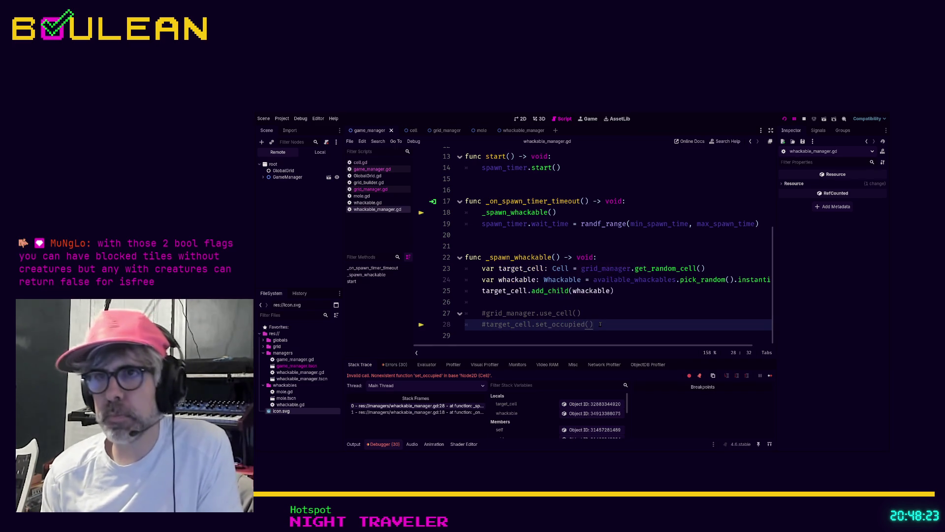
pyautogui.press('Up')
pyautogui.press('Up')
pyautogui.press('Up')
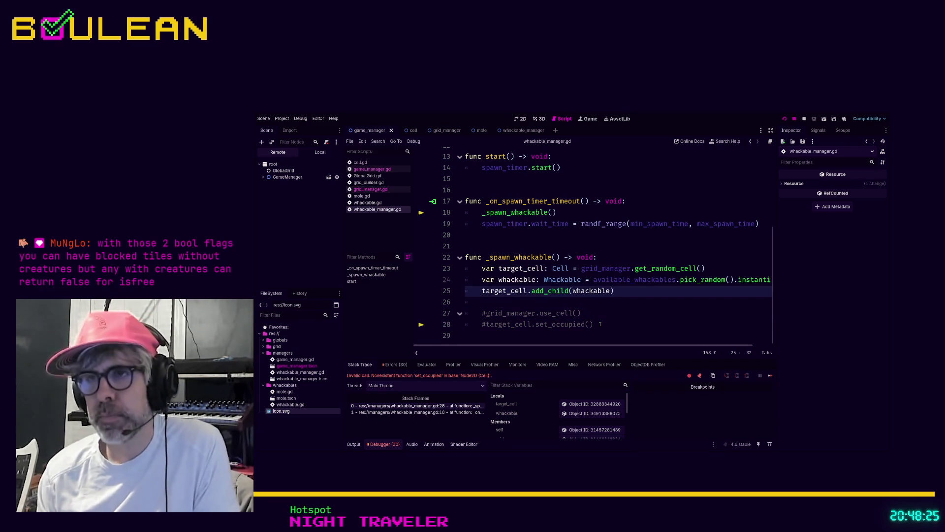
pyautogui.hotkey('ctrl', 'k')
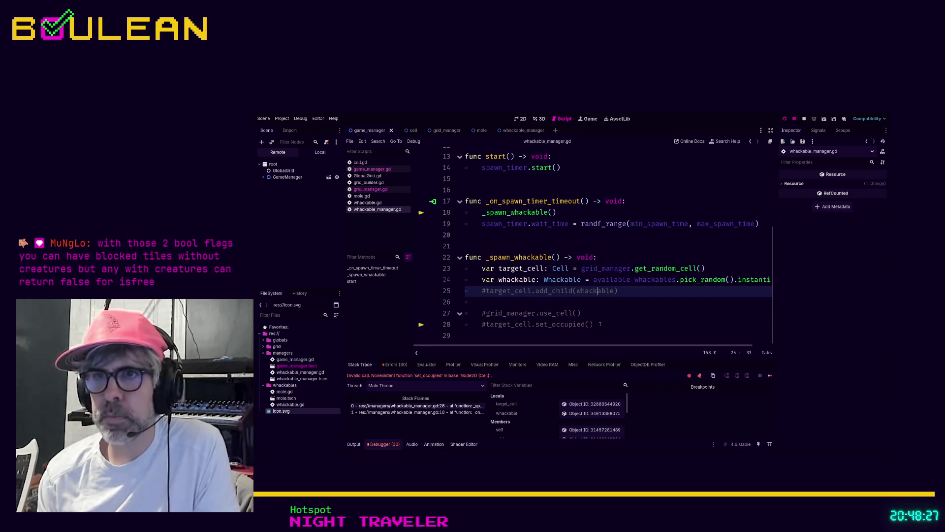
pyautogui.hotkey('ctrl', 'shift', 'Return')
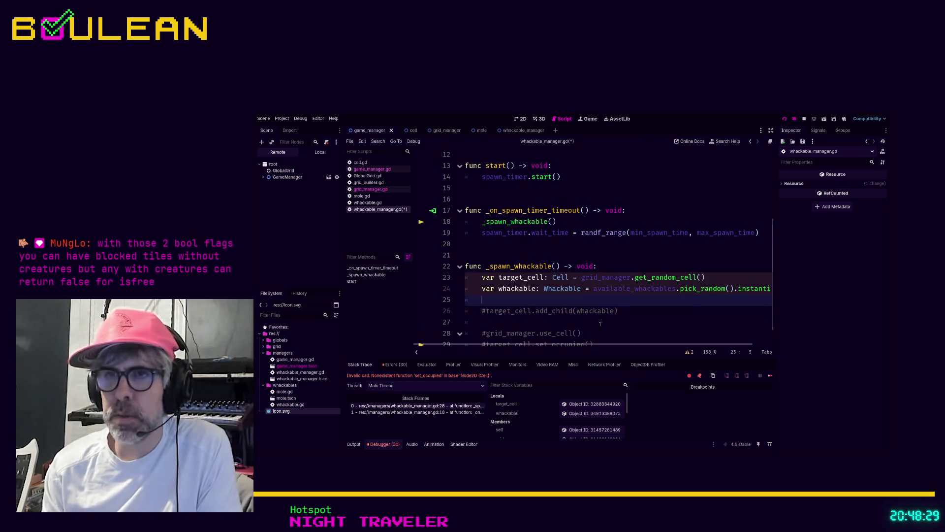
pyautogui.write('grid_manager.a')
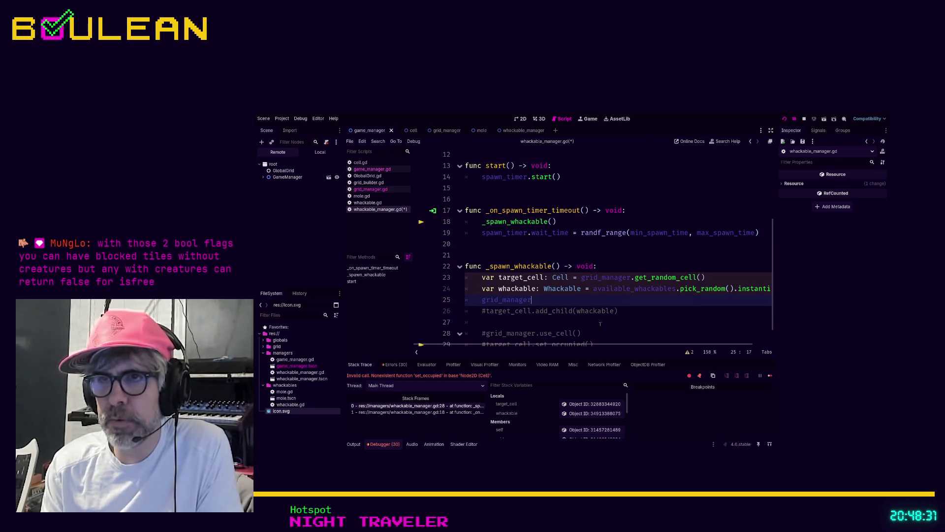
pyautogui.press('Return')
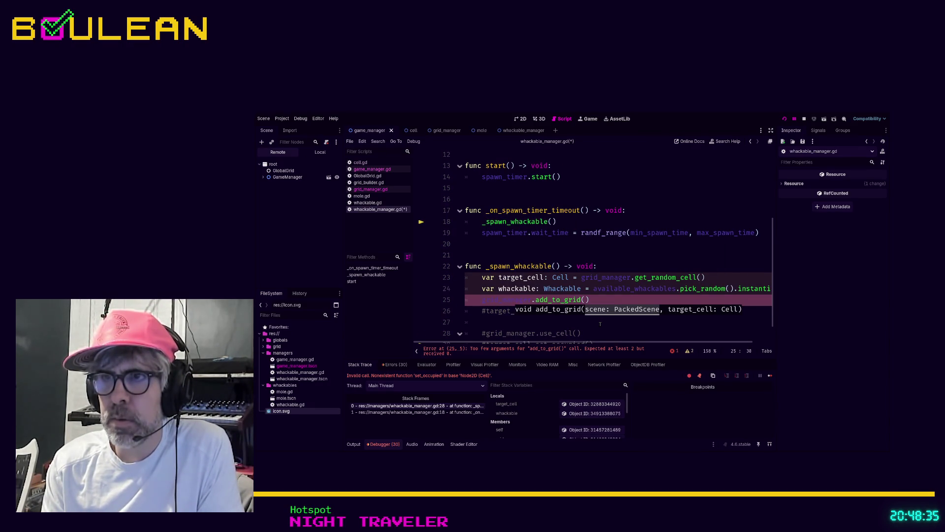
pyautogui.write('whackable')
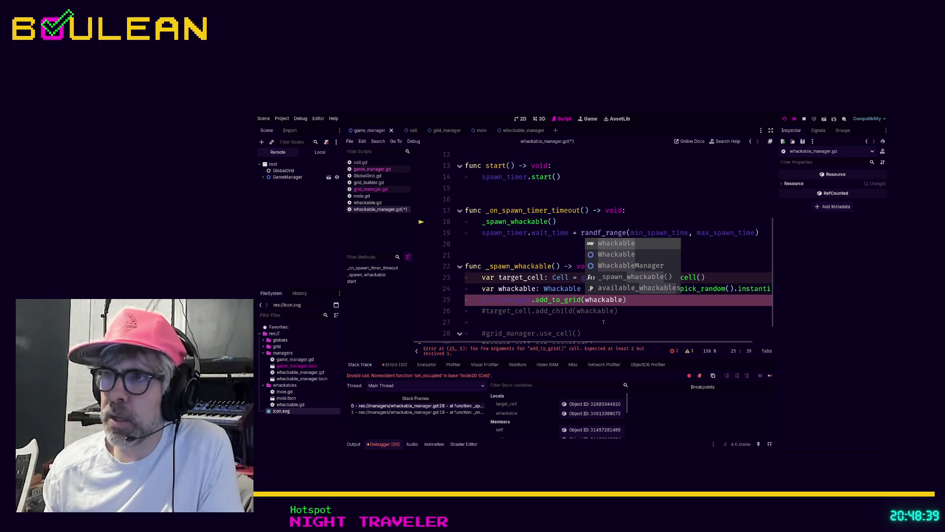
pyautogui.click(734, 289)
pyautogui.press('Left')
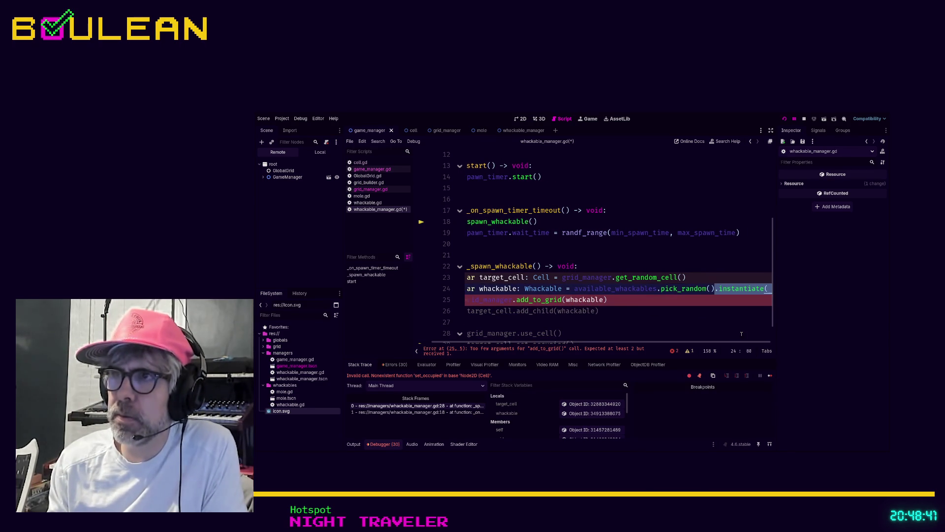
pyautogui.write('#')
pyautogui.press('Down')
pyautogui.press('Home')
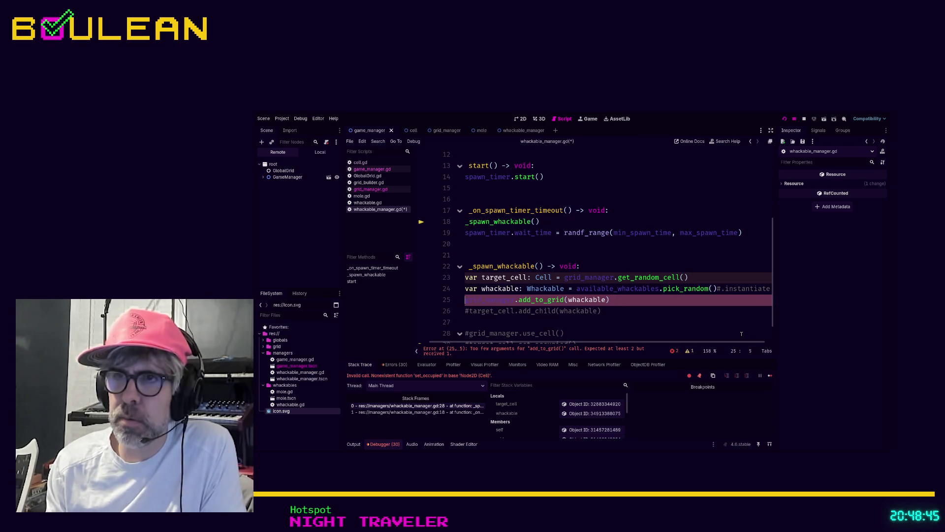